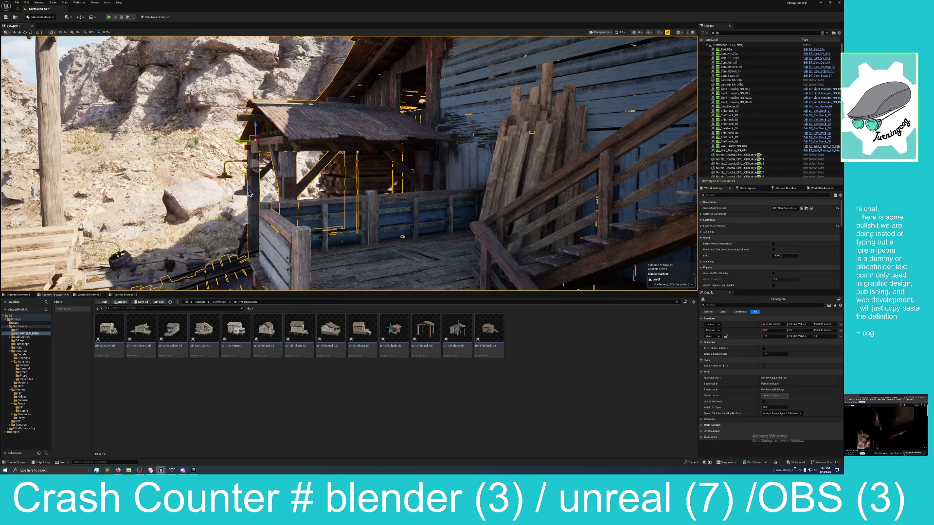
# Orbit around the porch and add the porch post and a lower-porch piece to the selection
pyautogui.moveTo(253, 185)
pyautogui.mouseDown()
pyautogui.moveTo(313, 114)
pyautogui.moveTo(243, 131)
pyautogui.mouseUp()
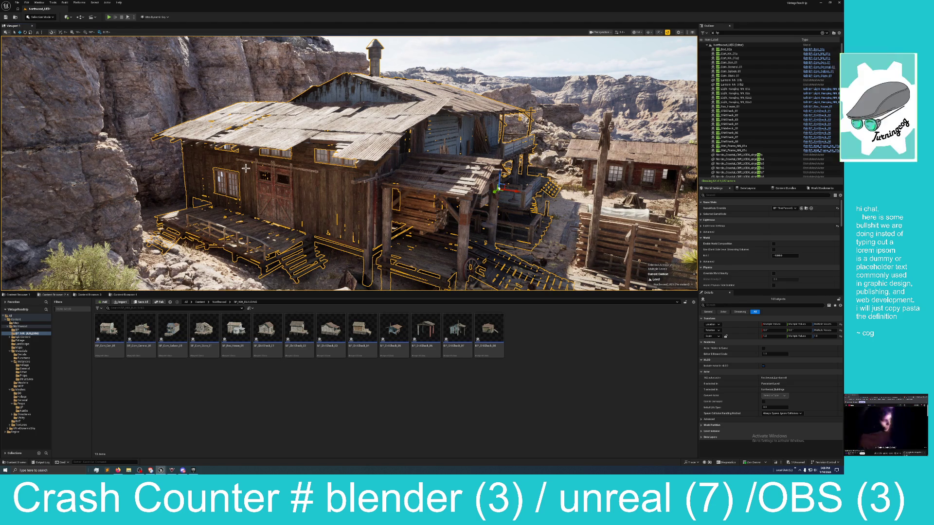
pyautogui.moveTo(254, 167)
pyautogui.mouseDown()
pyautogui.moveTo(272, 164)
pyautogui.moveTo(273, 146)
pyautogui.mouseUp()
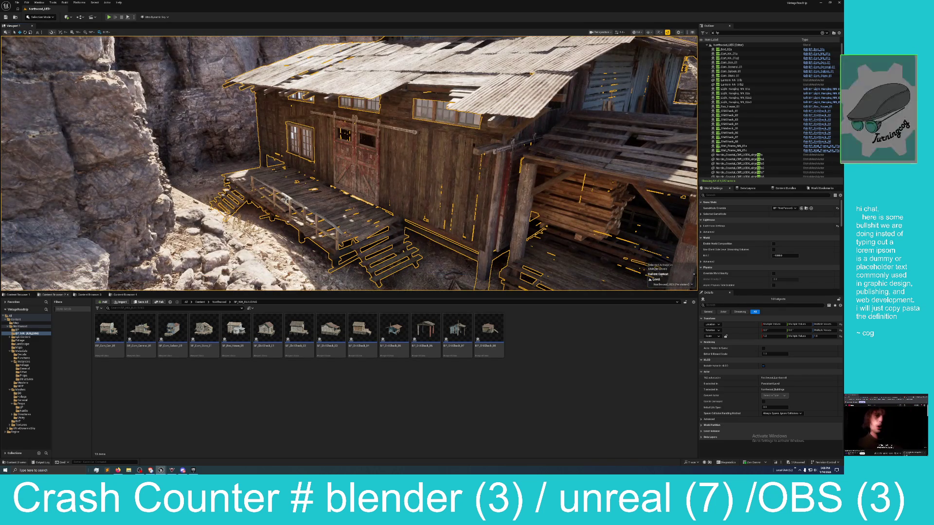
pyautogui.moveTo(286, 199)
pyautogui.mouseDown()
pyautogui.moveTo(269, 192)
pyautogui.moveTo(244, 226)
pyautogui.mouseUp()
pyautogui.moveTo(346, 234); pyautogui.dragTo(346, 234)
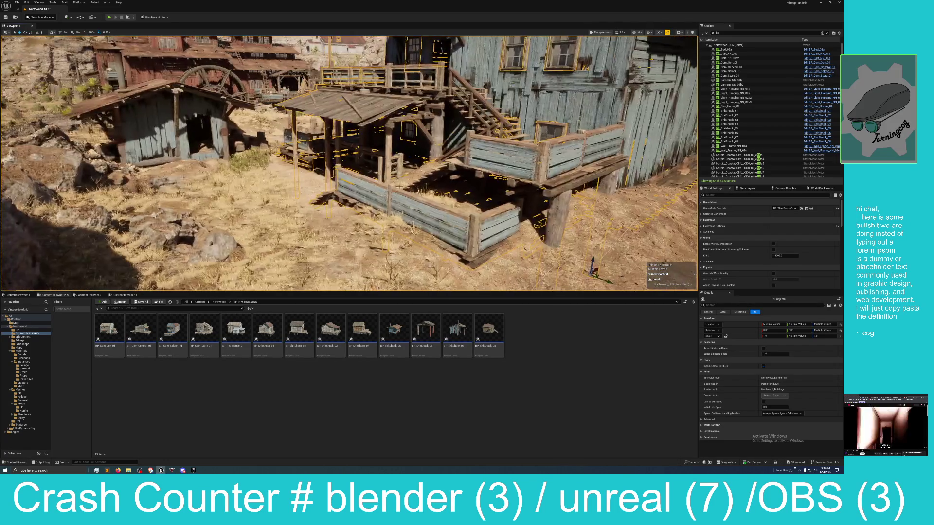
pyautogui.moveTo(347, 234); pyautogui.dragTo(346, 234)
pyautogui.moveTo(524, 172); pyautogui.dragTo(524, 172)
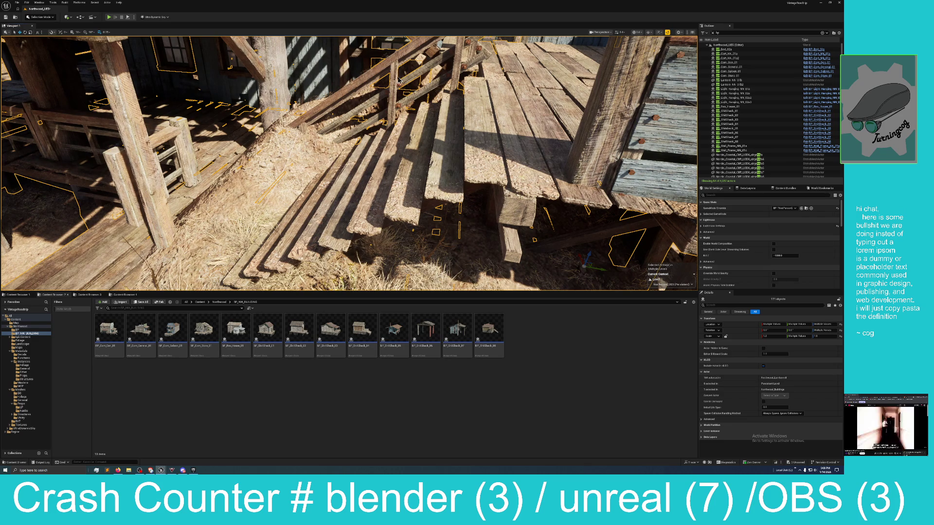
pyautogui.moveTo(332, 156); pyautogui.dragTo(333, 155)
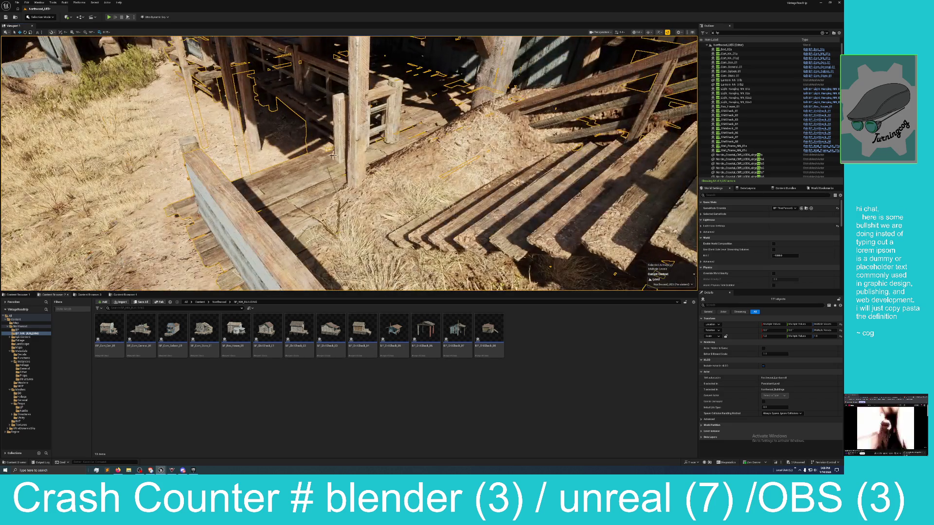
pyautogui.keyDown('ctrl'); pyautogui.click(374, 88); pyautogui.keyUp('ctrl')
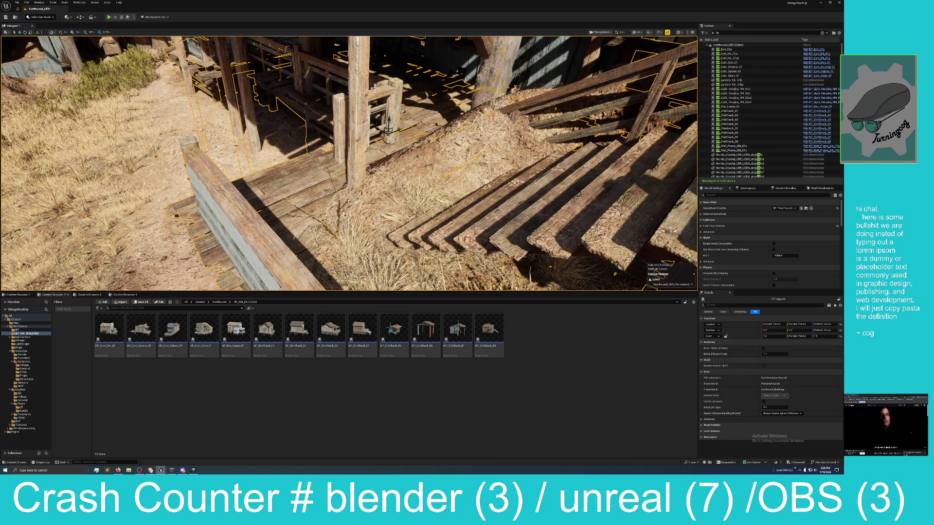
pyautogui.keyDown('ctrl'); pyautogui.click(243, 101); pyautogui.keyUp('ctrl')
# Add another lower-porch piece and the porch beam, bringing the selection to 175 objects
pyautogui.moveTo(245, 96); pyautogui.dragTo(244, 96)
pyautogui.keyDown('ctrl'); pyautogui.click(354, 159); pyautogui.keyUp('ctrl')
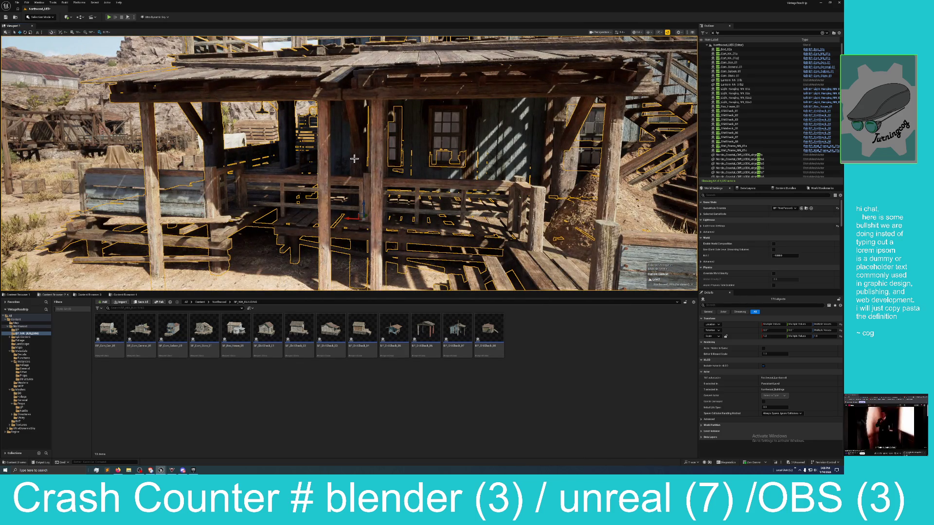
pyautogui.keyDown('ctrl'); pyautogui.click(569, 114); pyautogui.keyUp('ctrl')
pyautogui.moveTo(556, 126); pyautogui.dragTo(433, 161)
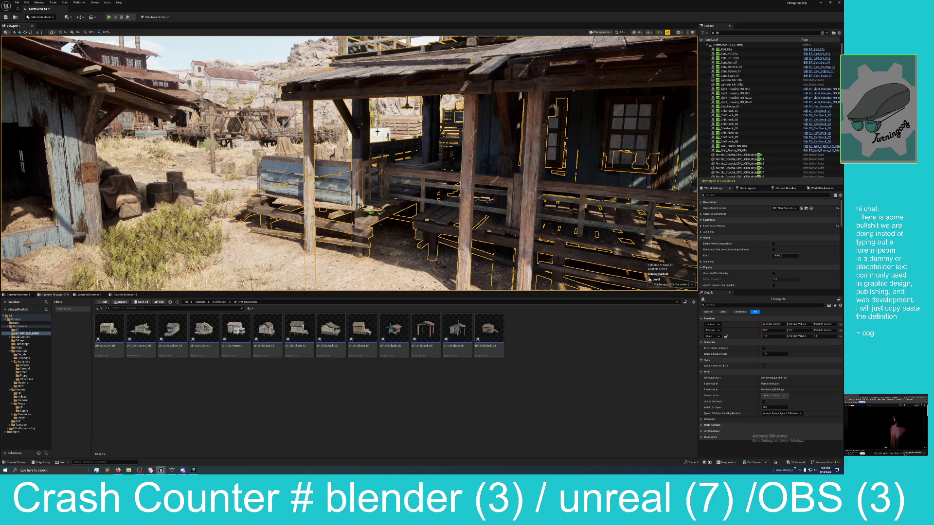
pyautogui.moveTo(377, 131)
pyautogui.mouseDown()
pyautogui.moveTo(322, 139)
pyautogui.moveTo(316, 122)
pyautogui.moveTo(304, 155)
pyautogui.moveTo(294, 151)
pyautogui.mouseUp()
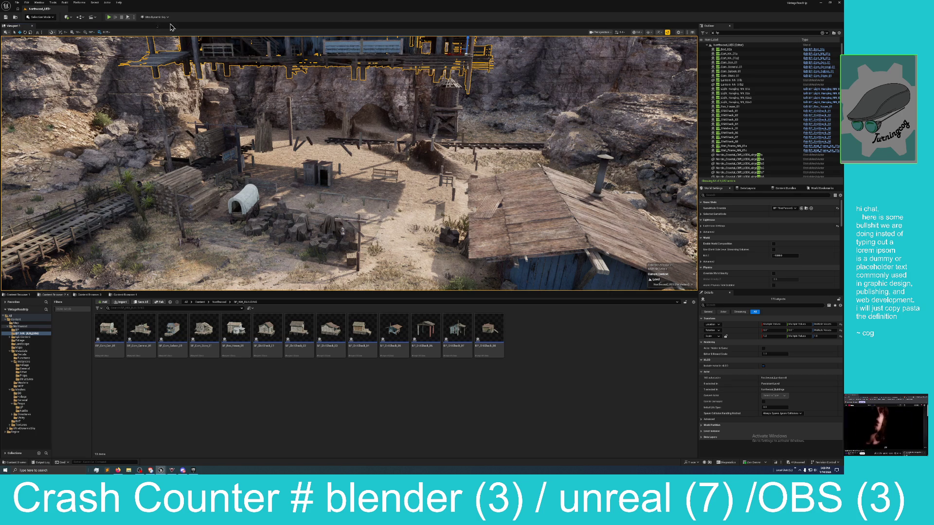
pyautogui.click(27, 3)
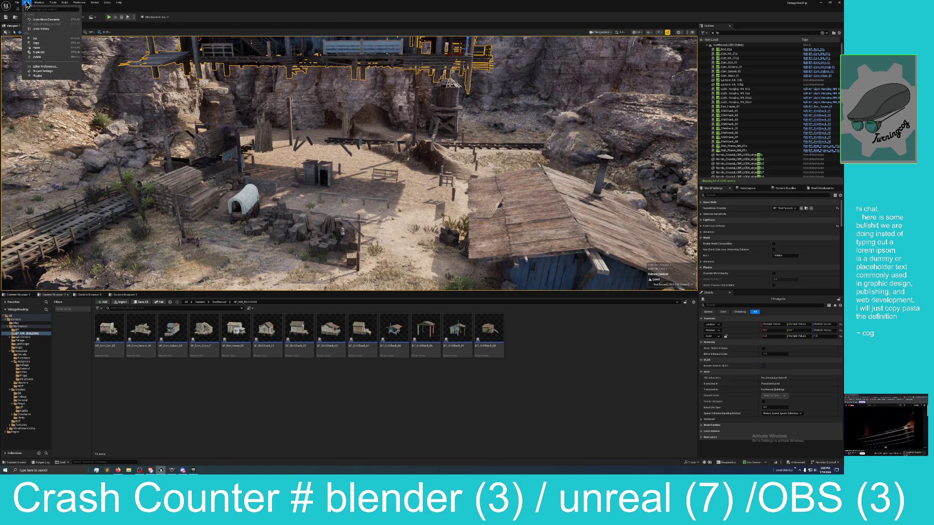
pyautogui.click(44, 25)
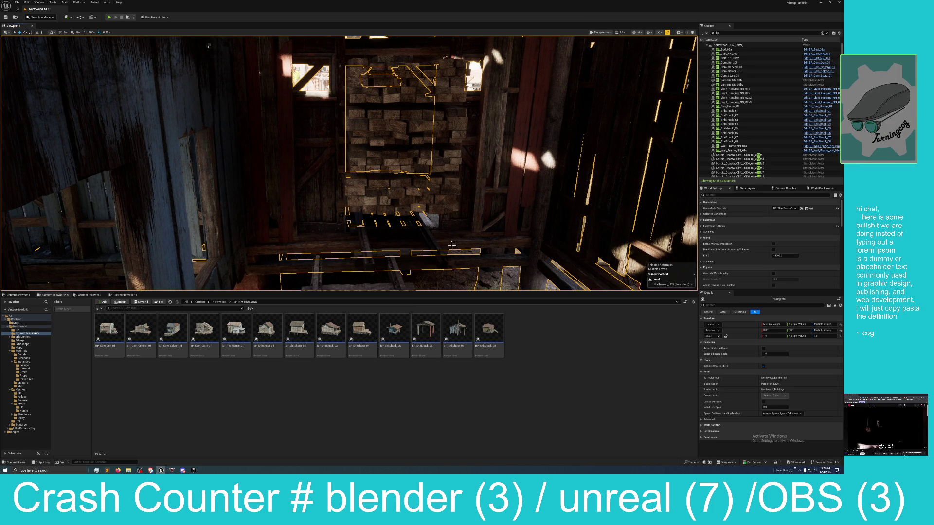
pyautogui.scroll(-5, 470, 228)
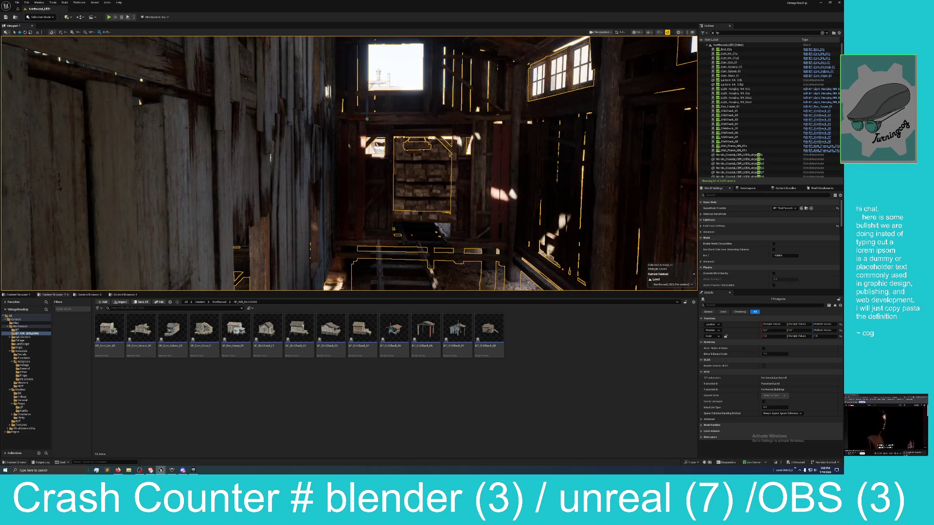
pyautogui.moveTo(407, 110); pyautogui.dragTo(245, 121)
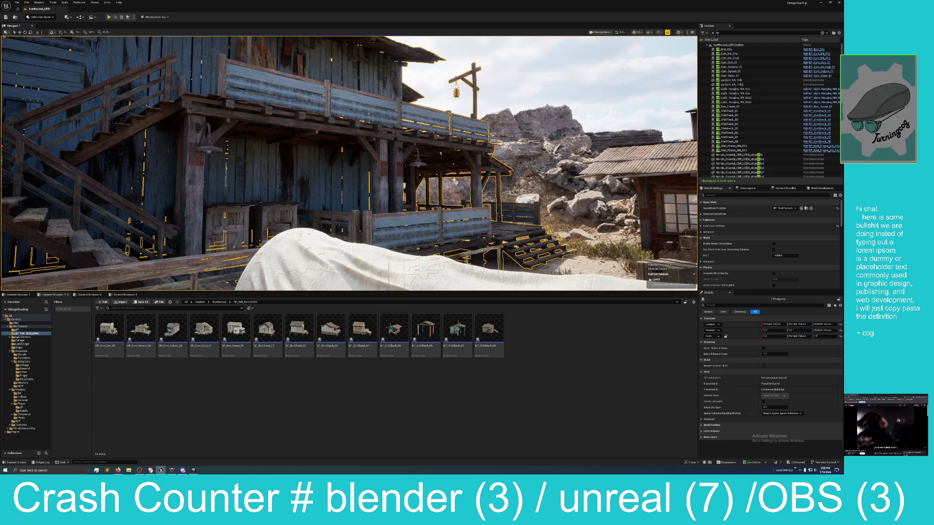
pyautogui.moveTo(245, 121); pyautogui.dragTo(246, 112)
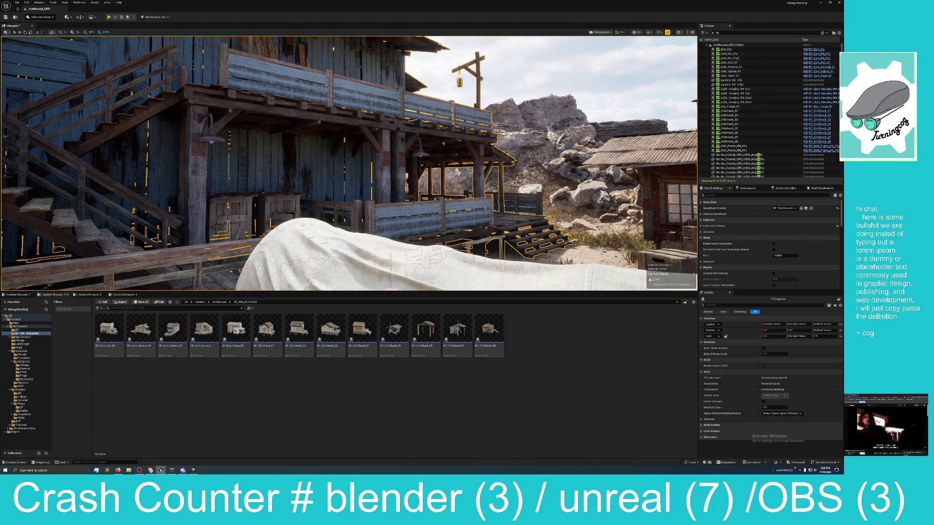
pyautogui.moveTo(349, 163); pyautogui.dragTo(316, 69)
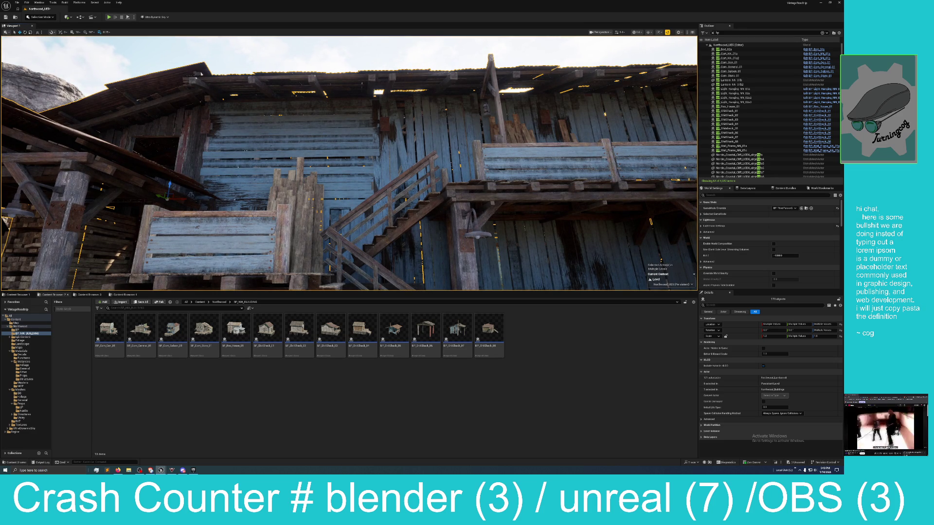
# Focus on the blue wooden building and add an upper-balcony railing piece to its selection
pyautogui.moveTo(348, 164); pyautogui.dragTo(292, 155)
pyautogui.press('f')
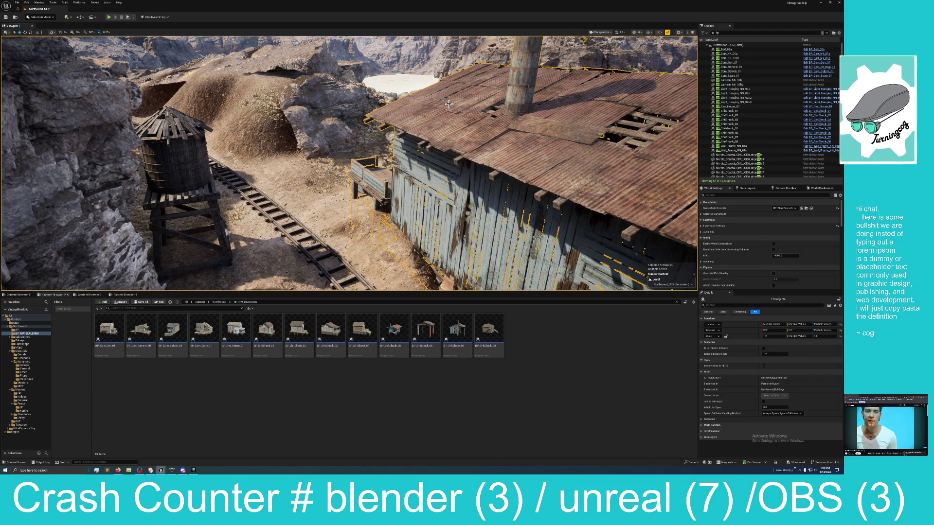
pyautogui.moveTo(427, 111)
pyautogui.mouseDown()
pyautogui.moveTo(426, 146)
pyautogui.moveTo(455, 146)
pyautogui.moveTo(455, 185)
pyautogui.mouseUp()
pyautogui.moveTo(412, 146); pyautogui.dragTo(413, 114)
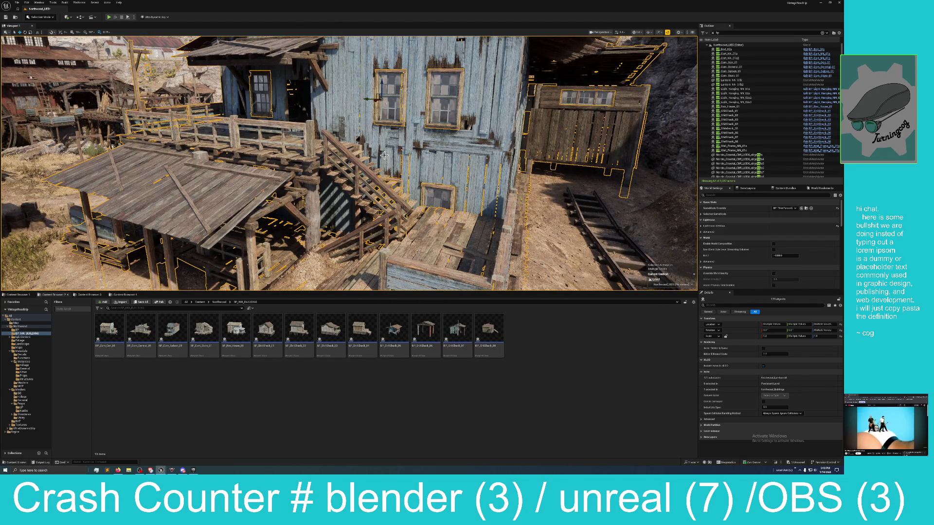
pyautogui.moveTo(384, 155); pyautogui.dragTo(381, 136)
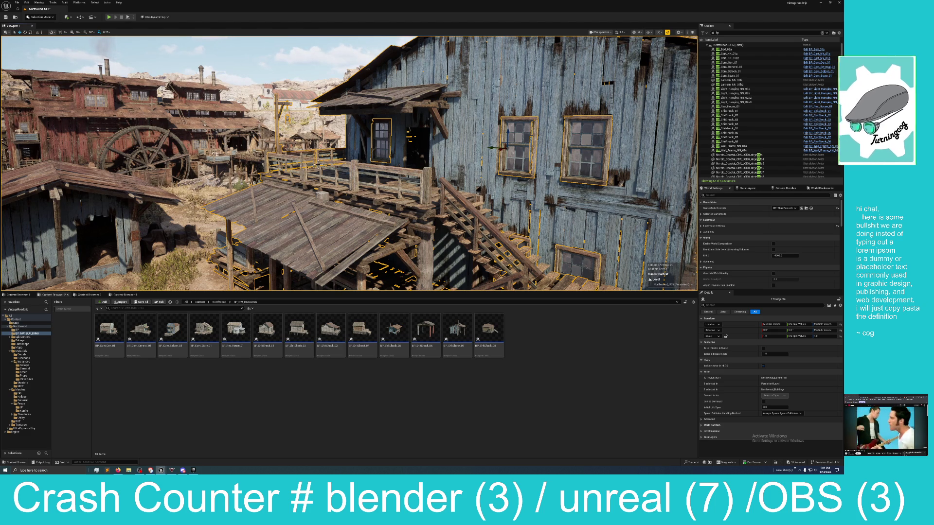
pyautogui.keyDown('ctrl'); pyautogui.click(301, 163); pyautogui.keyUp('ctrl')
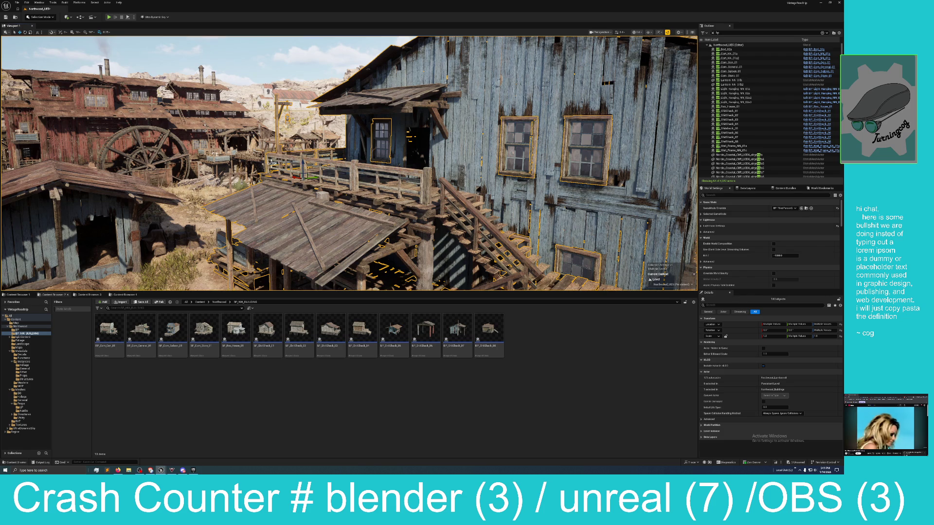
pyautogui.moveTo(266, 163)
pyautogui.mouseDown()
pyautogui.moveTo(209, 214)
pyautogui.moveTo(398, 198)
pyautogui.mouseUp()
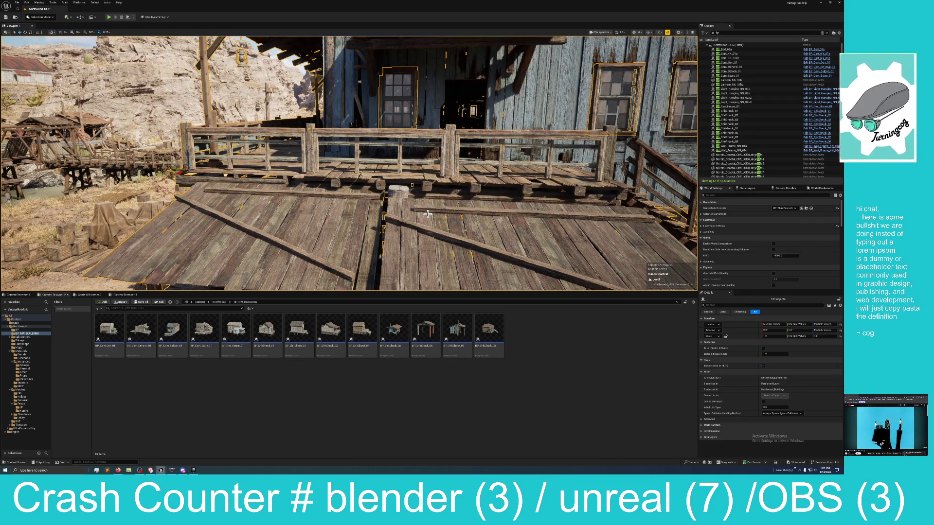
pyautogui.moveTo(427, 214)
pyautogui.mouseDown()
pyautogui.moveTo(367, 253)
pyautogui.moveTo(398, 241)
pyautogui.mouseUp()
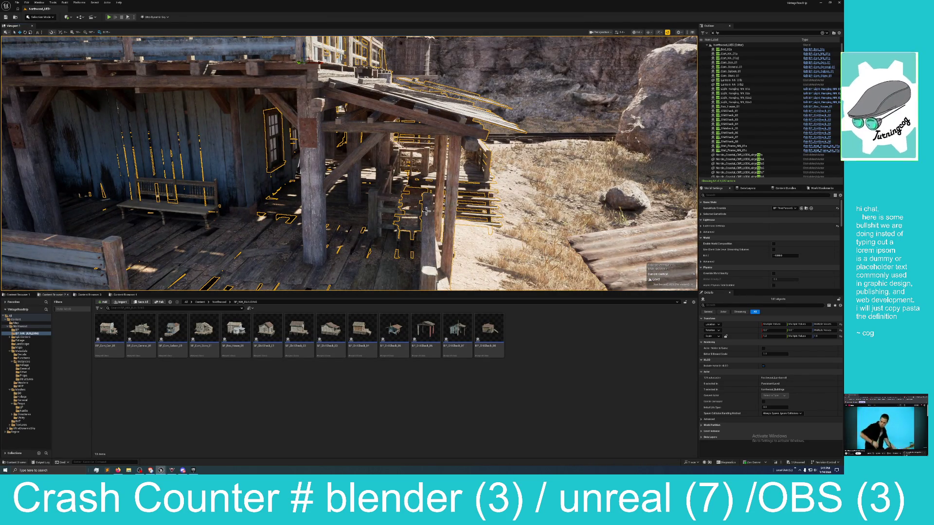
pyautogui.moveTo(410, 207); pyautogui.dragTo(428, 204)
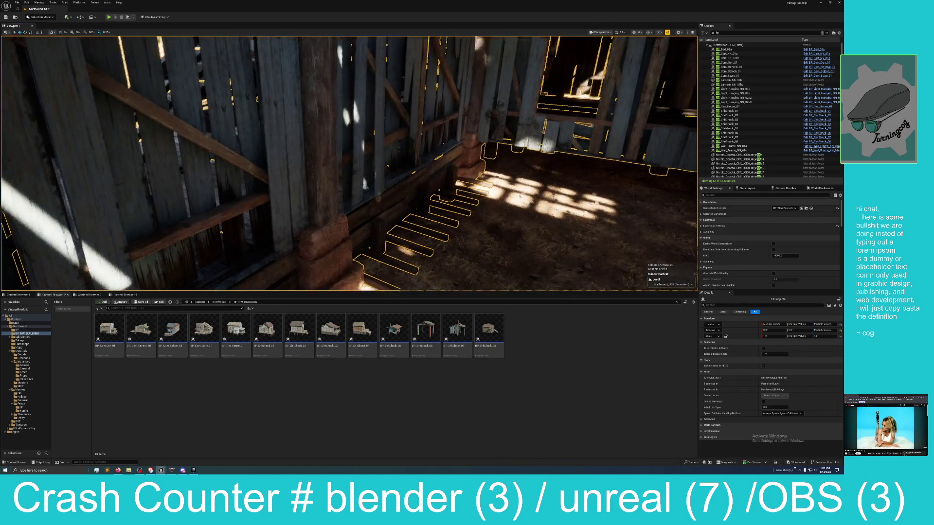
# Fly beneath the building and add the wooden post and a stair railing piece to the selection
pyautogui.press('w')
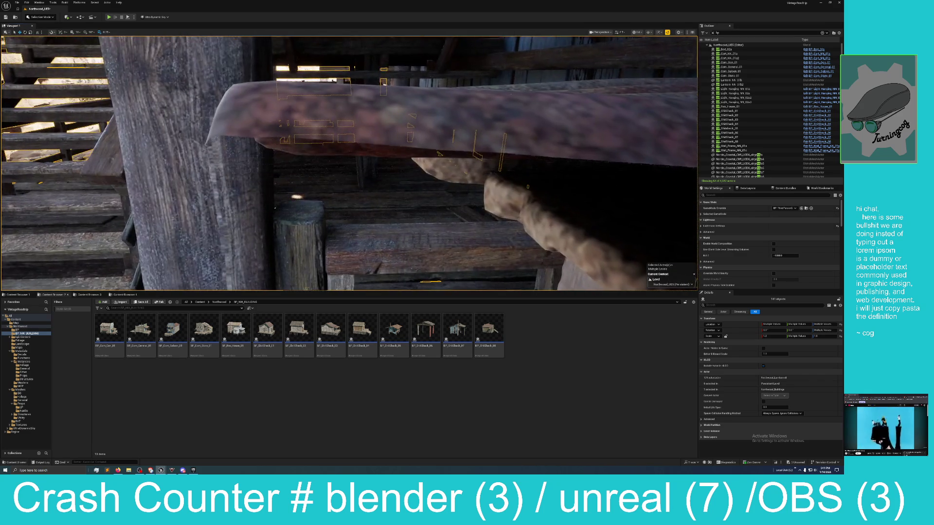
pyautogui.press('w')
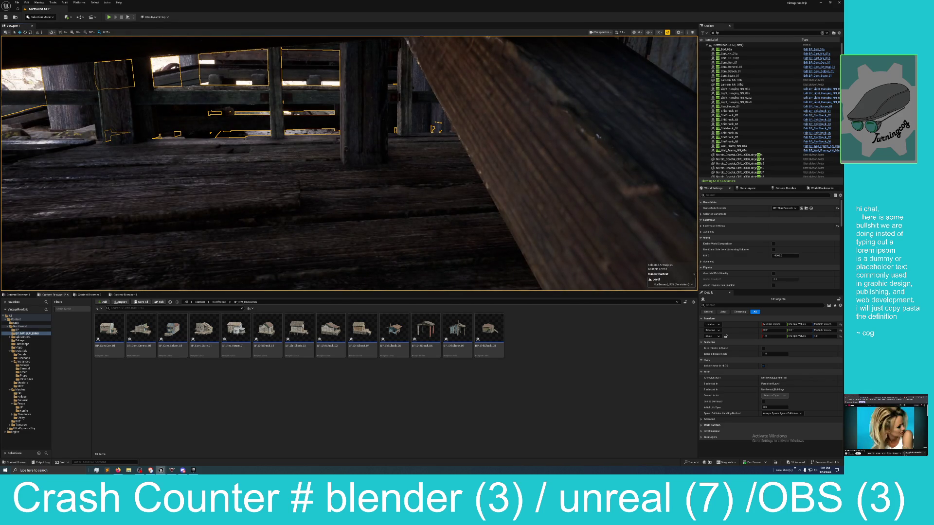
pyautogui.press('w')
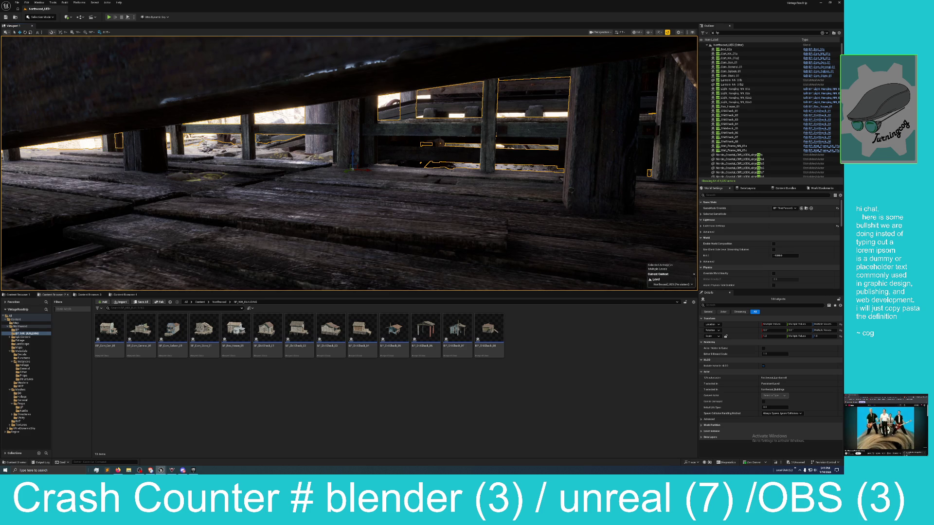
pyautogui.press('w')
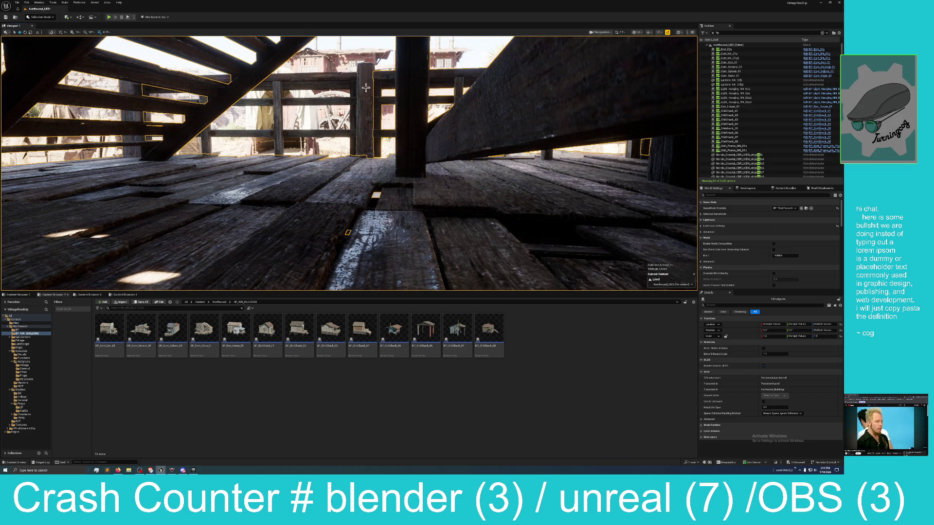
pyautogui.keyDown('ctrl'); pyautogui.click(366, 88); pyautogui.keyUp('ctrl')
pyautogui.keyDown('ctrl'); pyautogui.click(274, 108); pyautogui.keyUp('ctrl')
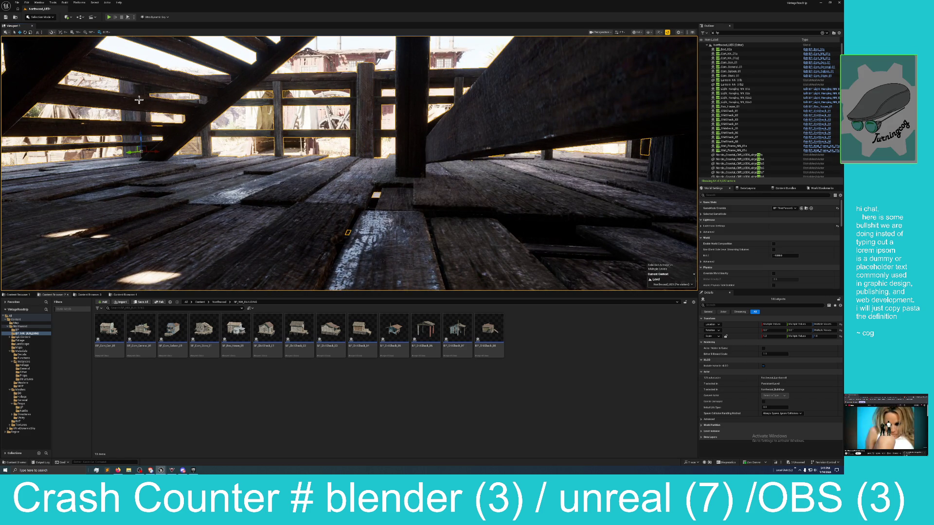
pyautogui.moveTo(127, 91); pyautogui.dragTo(107, 77)
pyautogui.moveTo(351, 128); pyautogui.dragTo(351, 128)
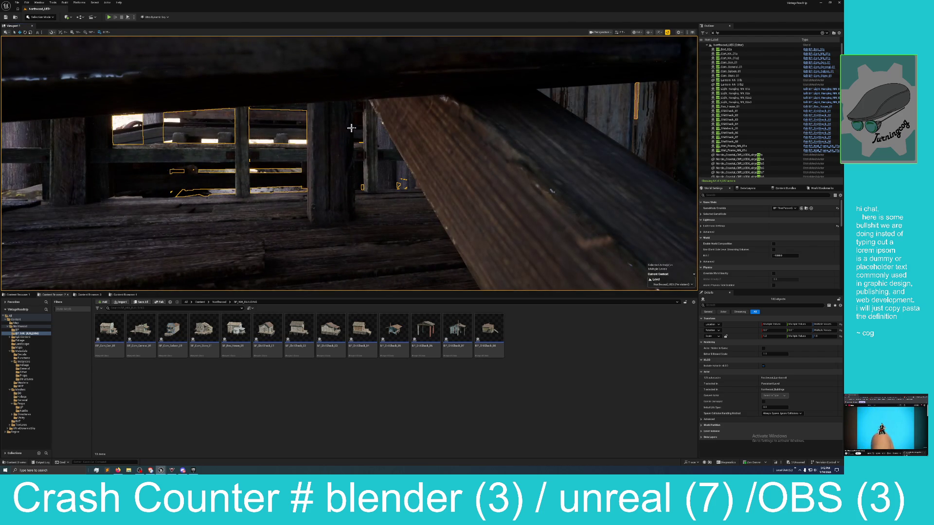
pyautogui.moveTo(380, 167)
pyautogui.mouseDown()
pyautogui.moveTo(394, 191)
pyautogui.moveTo(417, 176)
pyautogui.moveTo(404, 174)
pyautogui.mouseUp()
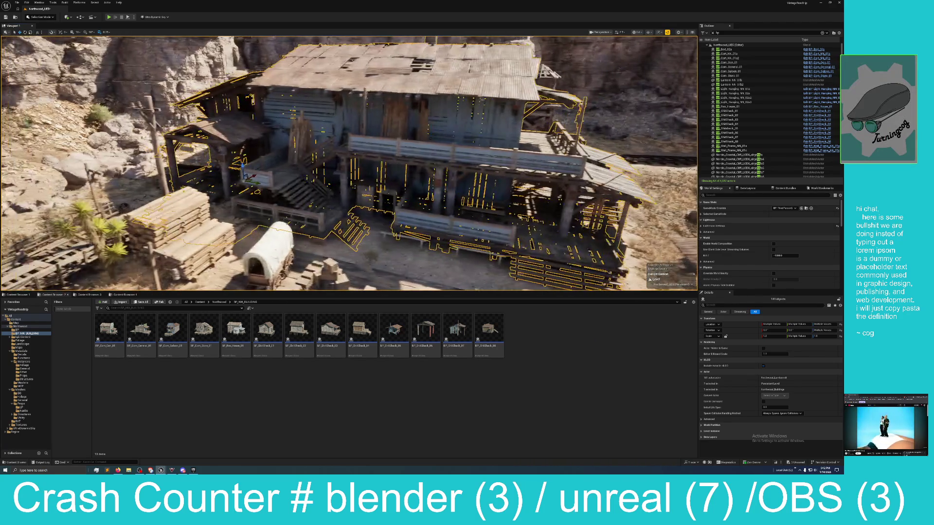
# Use Edit > Undo Move Elements so the selected pieces return to their original position
pyautogui.moveTo(247, 166)
pyautogui.mouseDown()
pyautogui.moveTo(247, 248)
pyautogui.moveTo(257, 285)
pyautogui.moveTo(275, 255)
pyautogui.moveTo(273, 271)
pyautogui.moveTo(270, 206)
pyautogui.mouseUp()
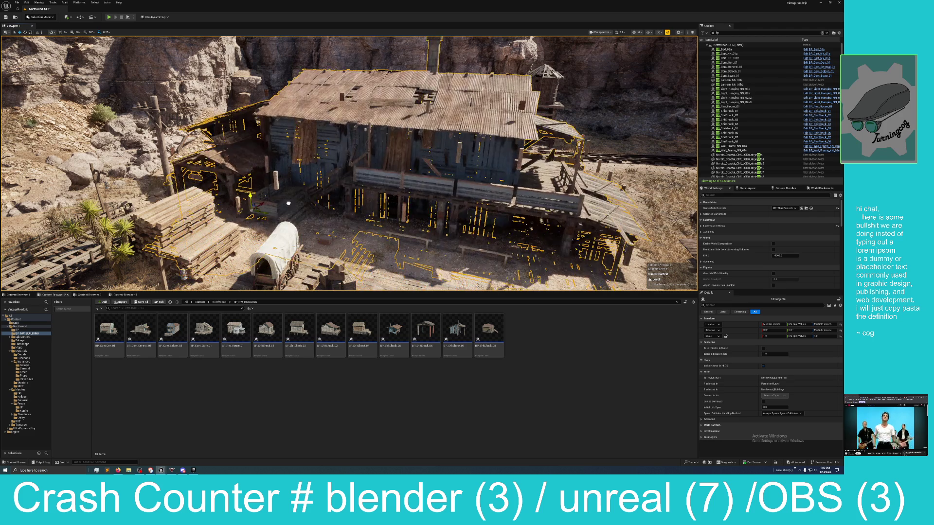
pyautogui.click(32, 4)
pyautogui.click(41, 22)
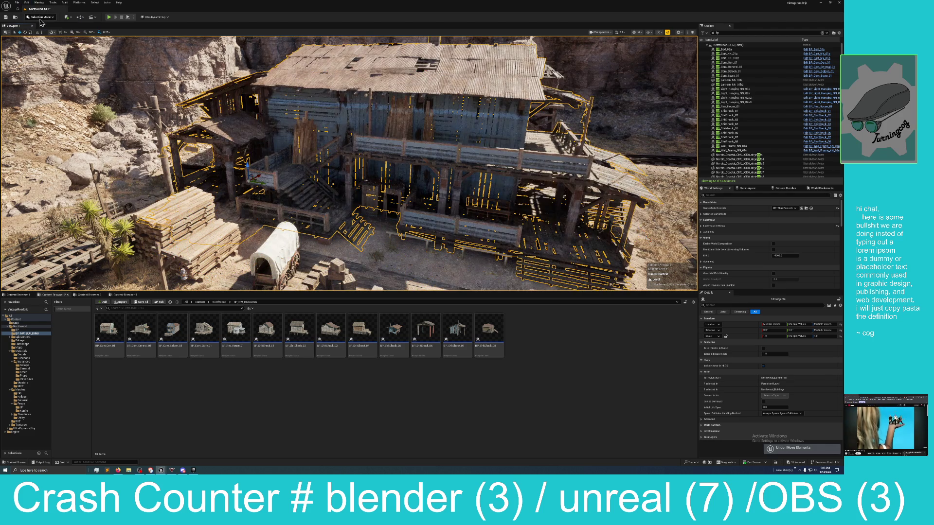
pyautogui.scroll(5, 268, 155)
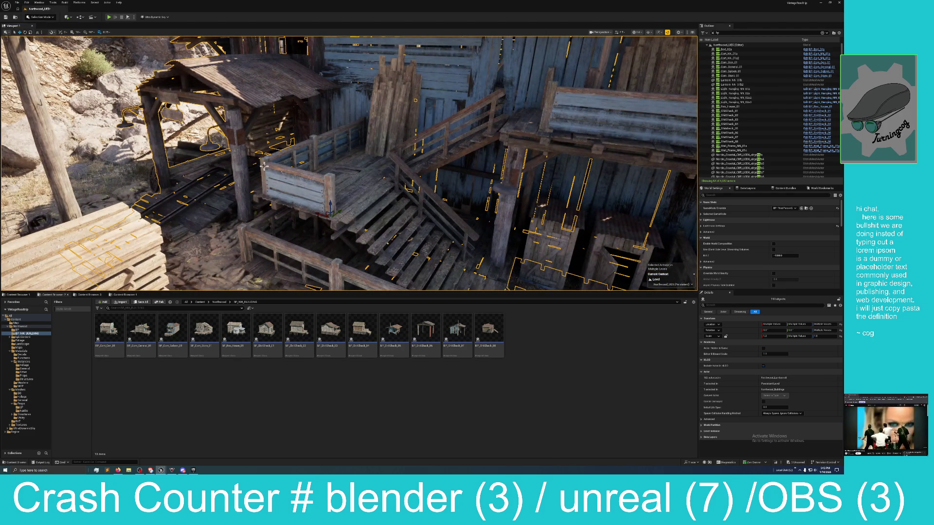
# Fly over the landing and stairs and add a post and another piece to the selection
pyautogui.scroll(-2, 265, 163)
pyautogui.scroll(2, 306, 143)
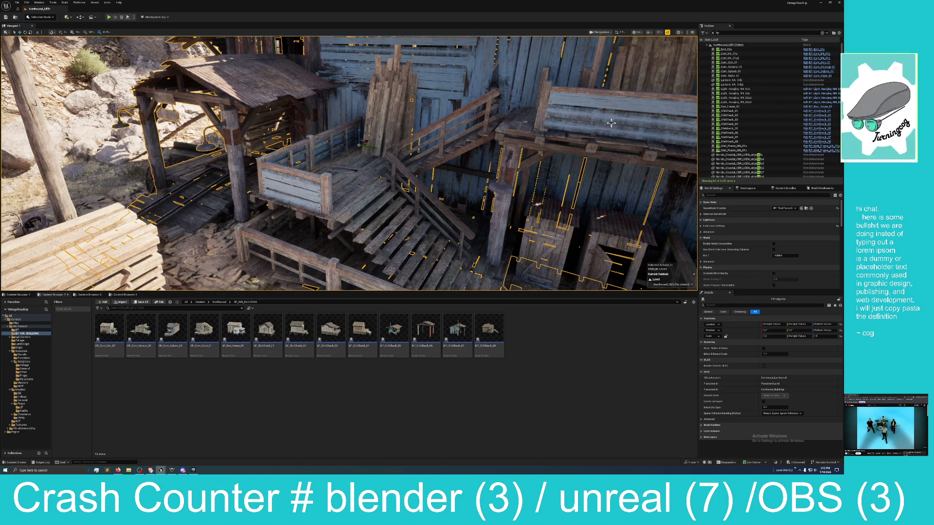
pyautogui.moveTo(580, 79); pyautogui.dragTo(580, 112)
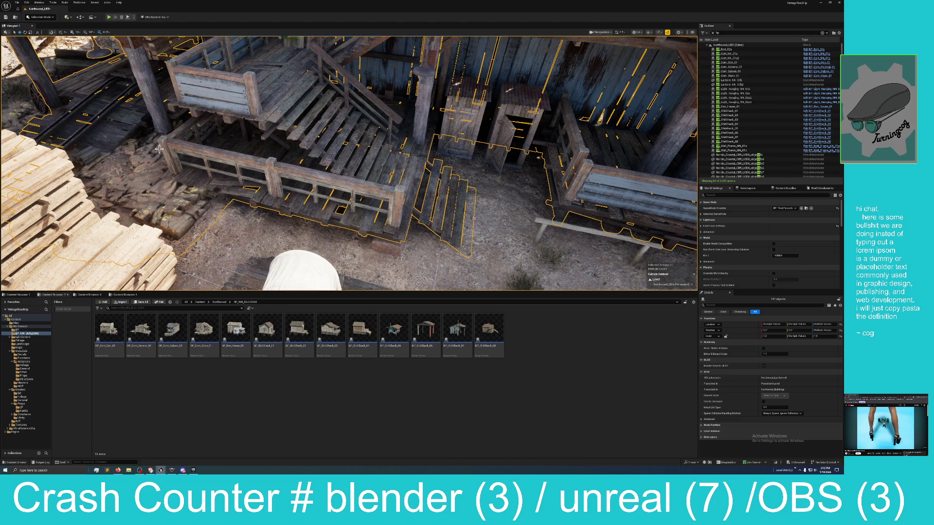
pyautogui.scroll(-3, 164, 153)
pyautogui.moveTo(201, 177); pyautogui.dragTo(202, 177)
pyautogui.moveTo(269, 168); pyautogui.dragTo(269, 168)
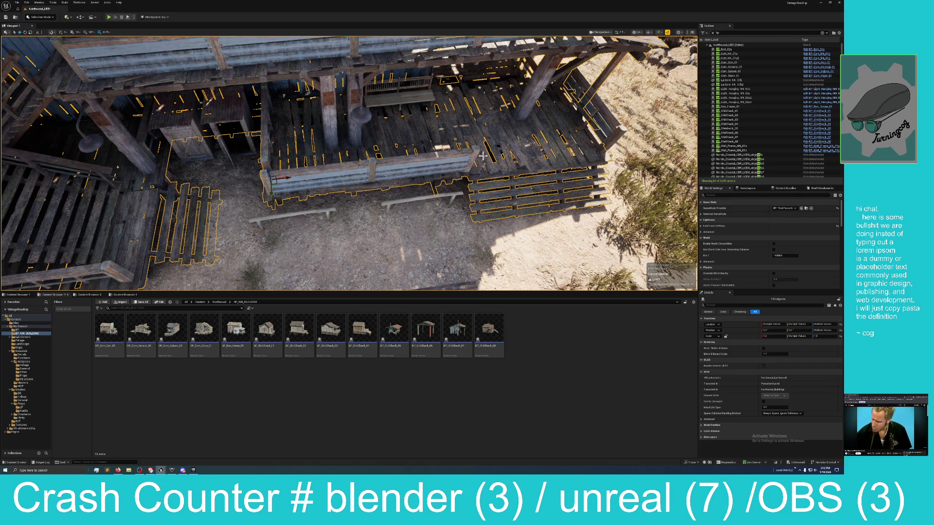
pyautogui.moveTo(514, 144); pyautogui.dragTo(513, 144)
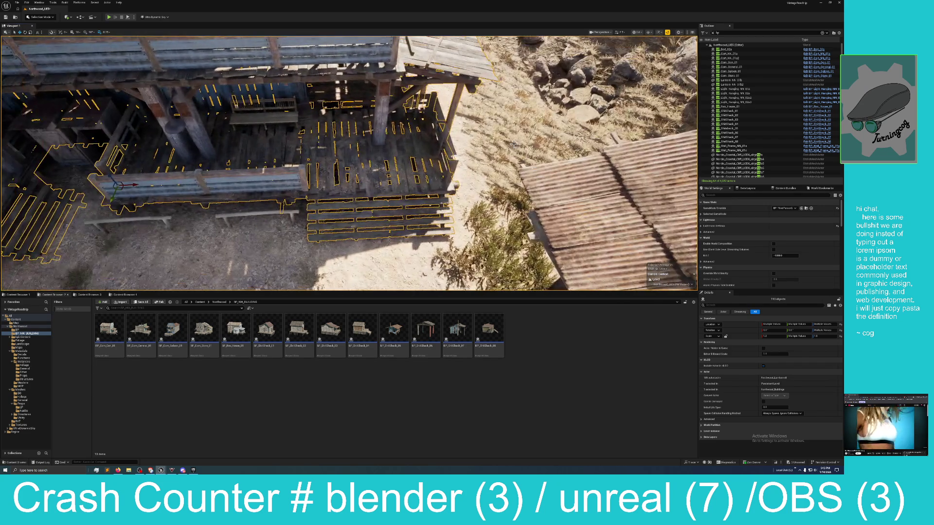
pyautogui.keyDown('ctrl'); pyautogui.click(448, 139); pyautogui.keyUp('ctrl')
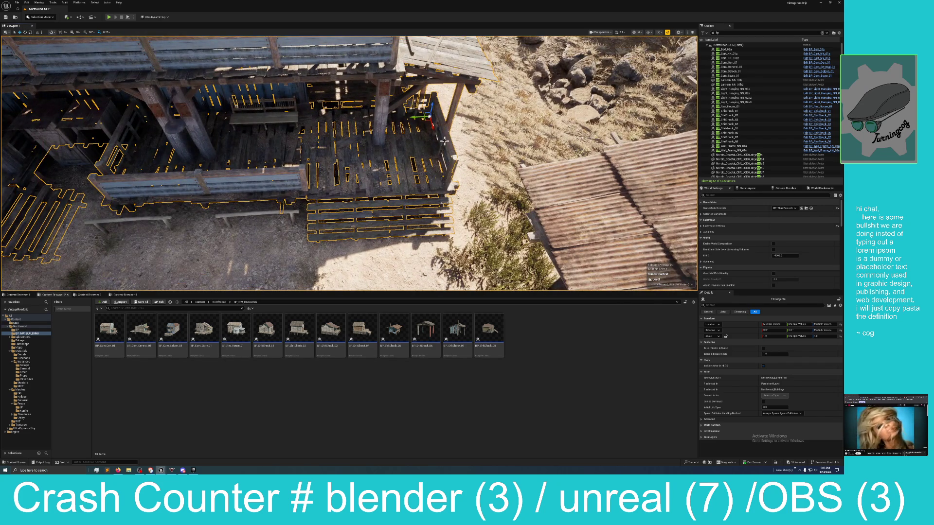
pyautogui.keyDown('ctrl'); pyautogui.click(425, 100); pyautogui.keyUp('ctrl')
# Add the porch post, two roof posts and two railing posts to the selection
pyautogui.moveTo(426, 100); pyautogui.dragTo(370, 101)
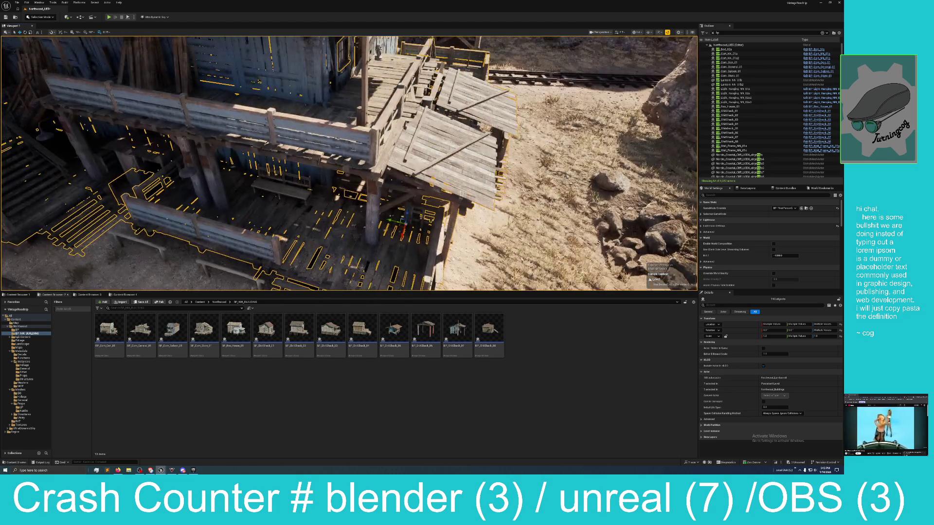
pyautogui.keyDown('ctrl'); pyautogui.click(402, 85); pyautogui.keyUp('ctrl')
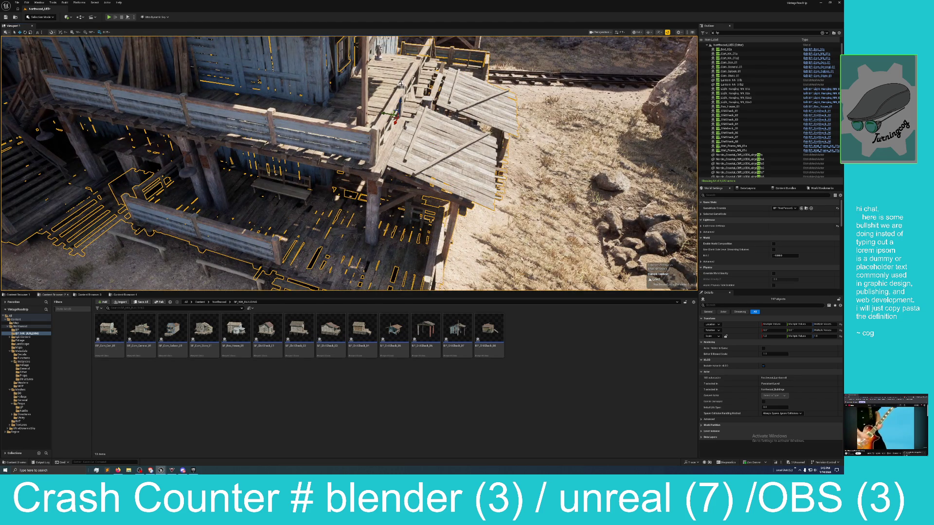
pyautogui.keyDown('ctrl'); pyautogui.click(421, 57); pyautogui.keyUp('ctrl')
pyautogui.keyDown('ctrl'); pyautogui.click(426, 49); pyautogui.keyUp('ctrl')
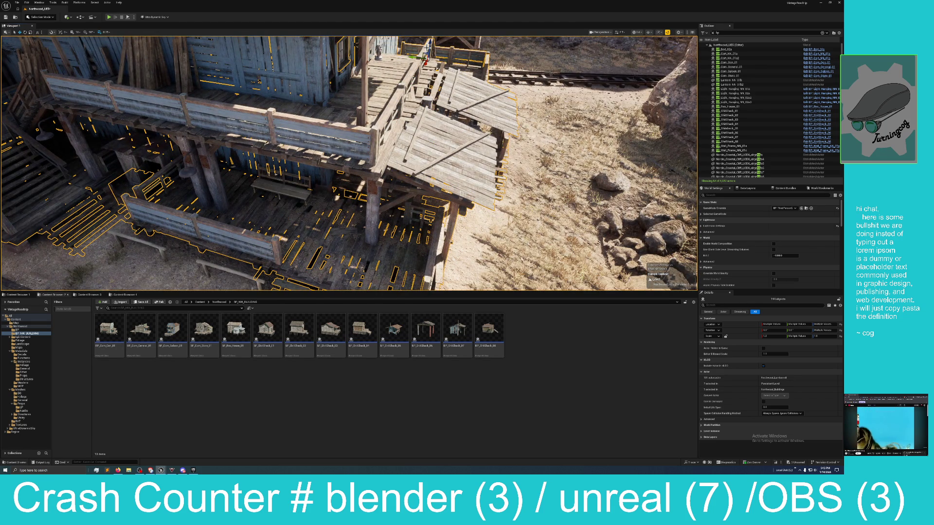
pyautogui.keyDown('ctrl'); pyautogui.click(272, 117); pyautogui.keyUp('ctrl')
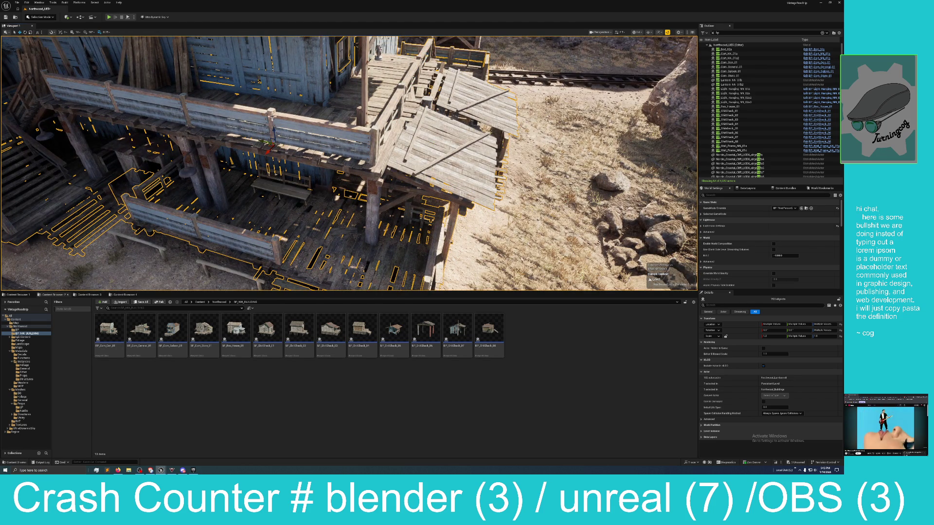
pyautogui.keyDown('ctrl'); pyautogui.click(185, 106); pyautogui.keyUp('ctrl')
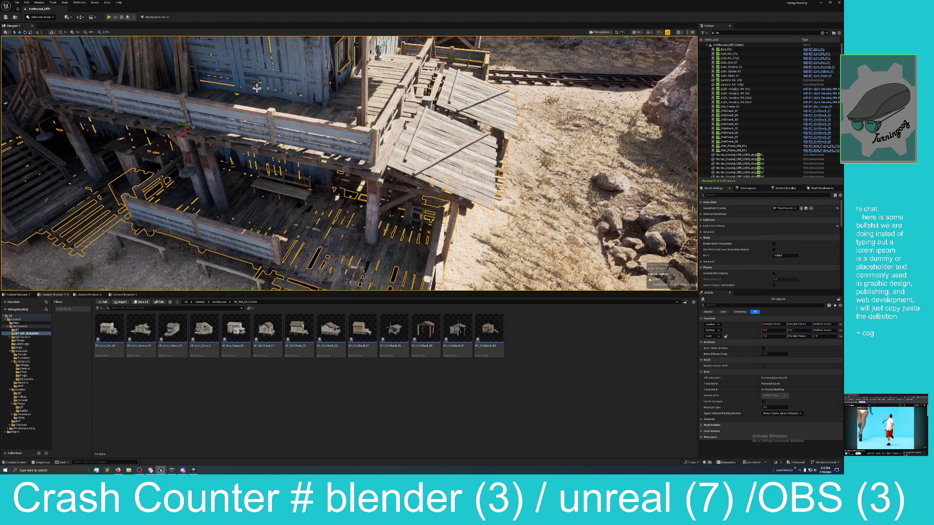
# Add the remaining railing posts and lower fence boards, then focus on the selection
pyautogui.press('f')
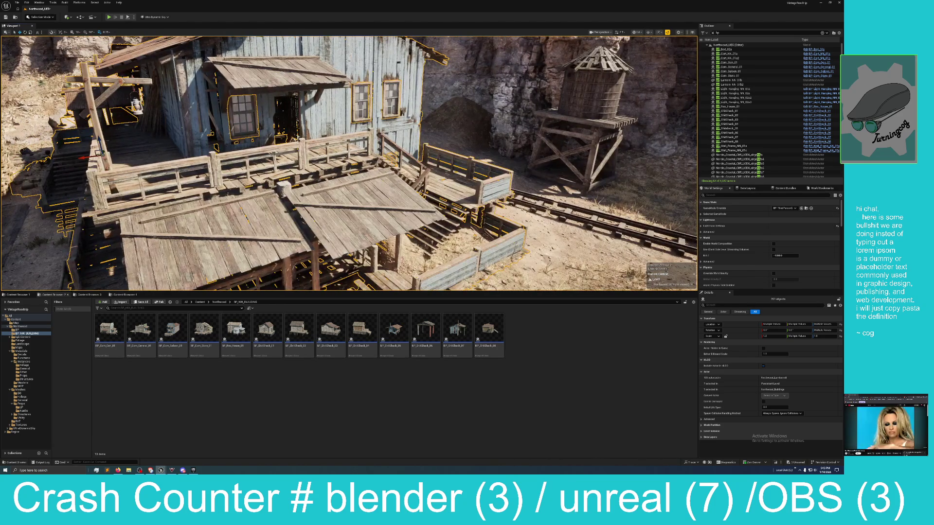
pyautogui.keyDown('ctrl'); pyautogui.click(375, 132); pyautogui.keyUp('ctrl')
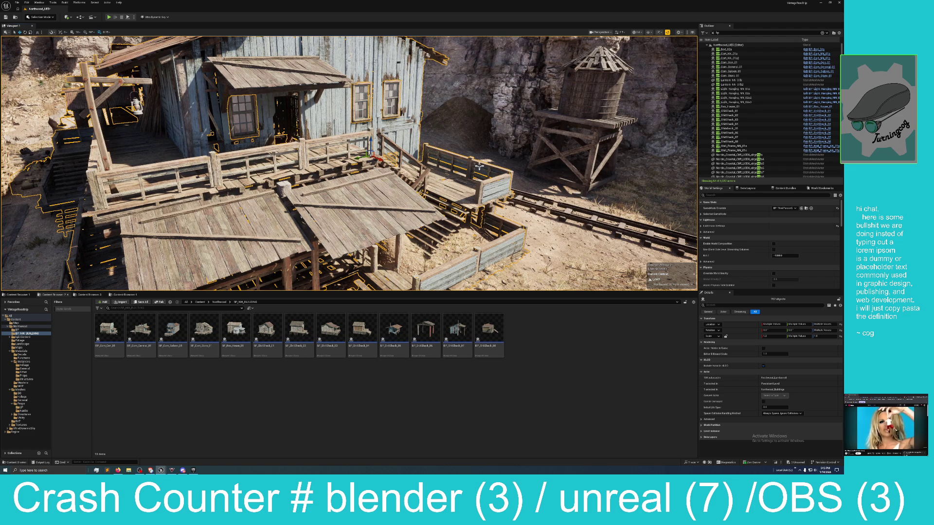
pyautogui.keyDown('ctrl'); pyautogui.click(503, 187); pyautogui.keyUp('ctrl')
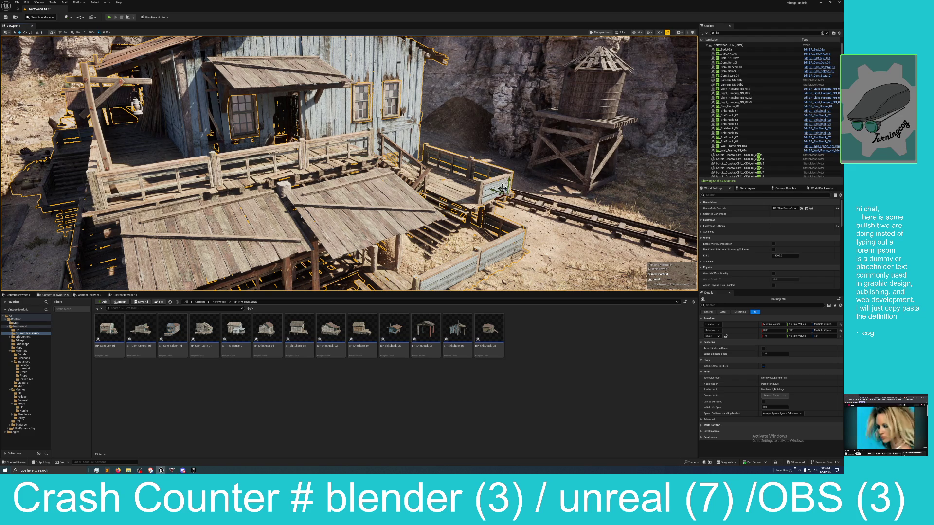
pyautogui.keyDown('ctrl'); pyautogui.click(482, 191); pyautogui.keyUp('ctrl')
pyautogui.keyDown('ctrl'); pyautogui.click(497, 249); pyautogui.keyUp('ctrl')
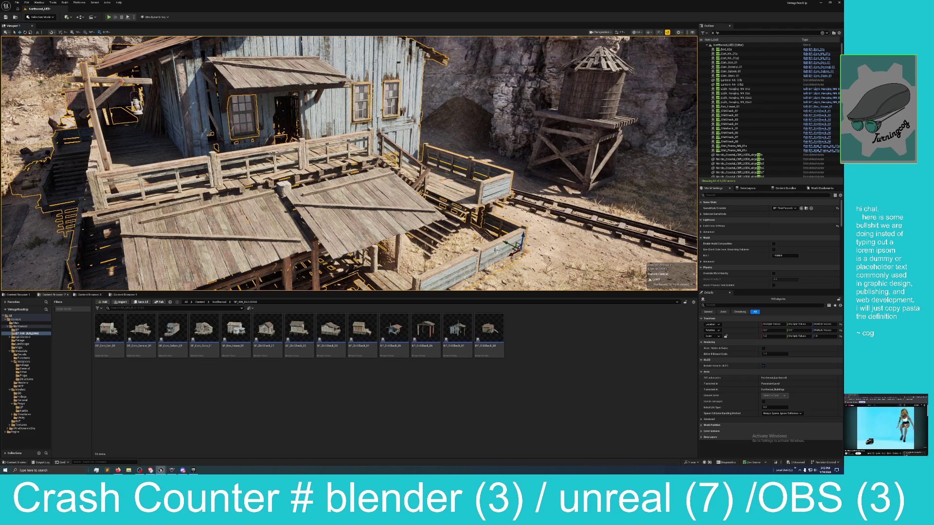
pyautogui.keyDown('ctrl'); pyautogui.click(465, 263); pyautogui.keyUp('ctrl')
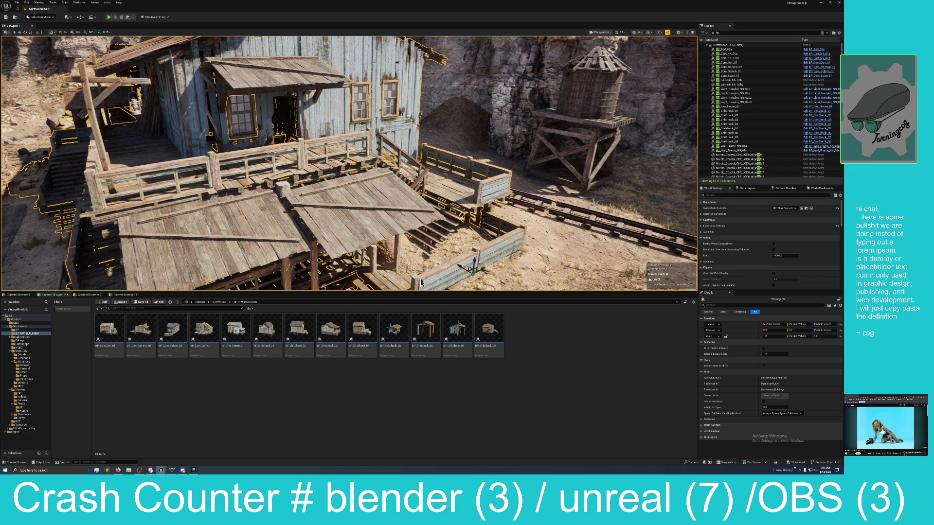
pyautogui.keyDown('ctrl'); pyautogui.click(454, 267); pyautogui.keyUp('ctrl')
pyautogui.press('f')
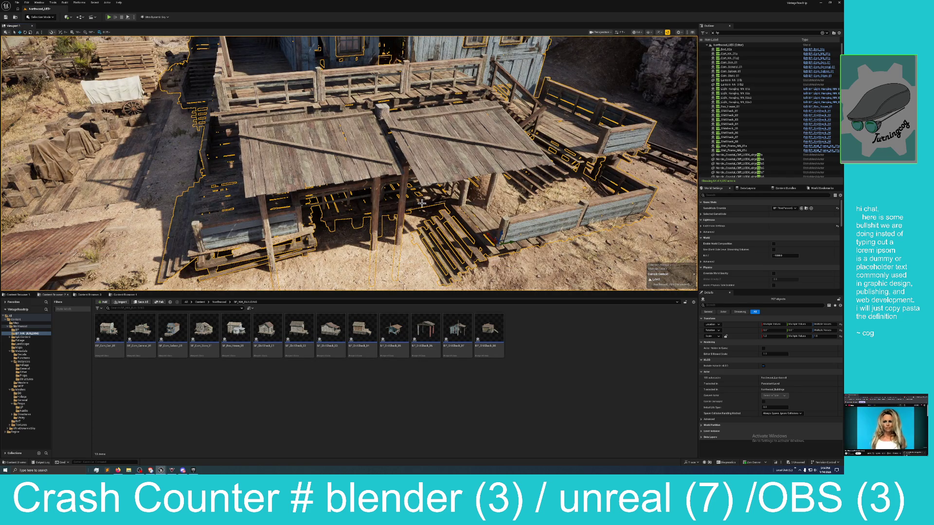
# Add the staircase mesh to the selection and frame the whole selected building with F
pyautogui.moveTo(429, 215)
pyautogui.mouseDown()
pyautogui.moveTo(422, 117)
pyautogui.moveTo(406, 111)
pyautogui.mouseUp()
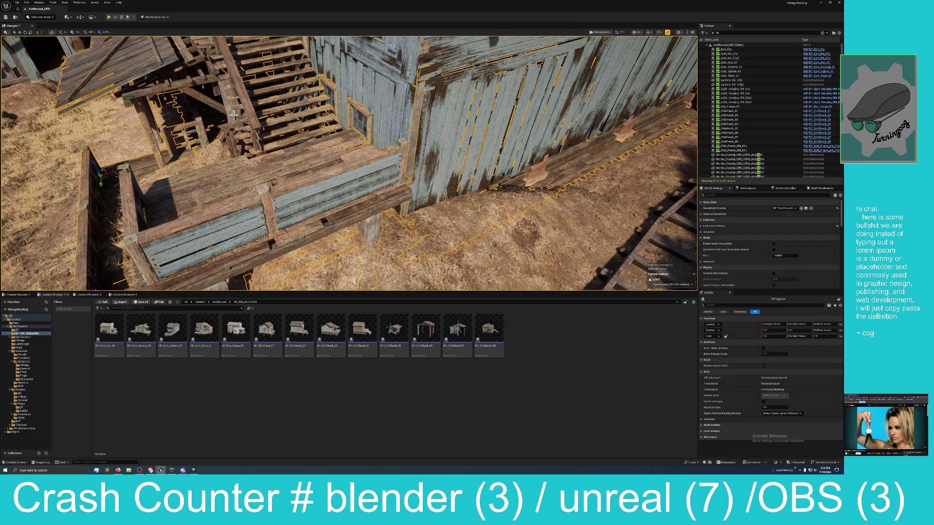
pyautogui.moveTo(278, 153); pyautogui.dragTo(278, 152)
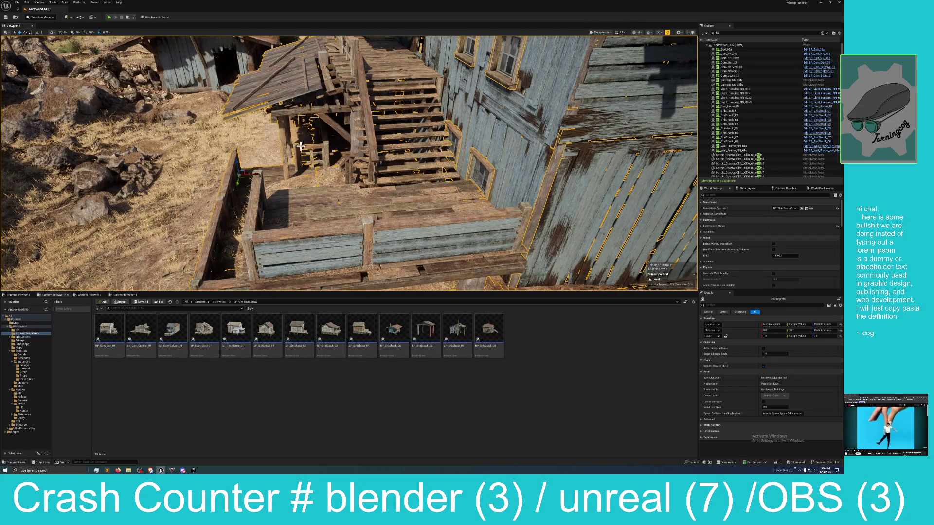
pyautogui.keyDown('ctrl'); pyautogui.click(329, 154); pyautogui.keyUp('ctrl')
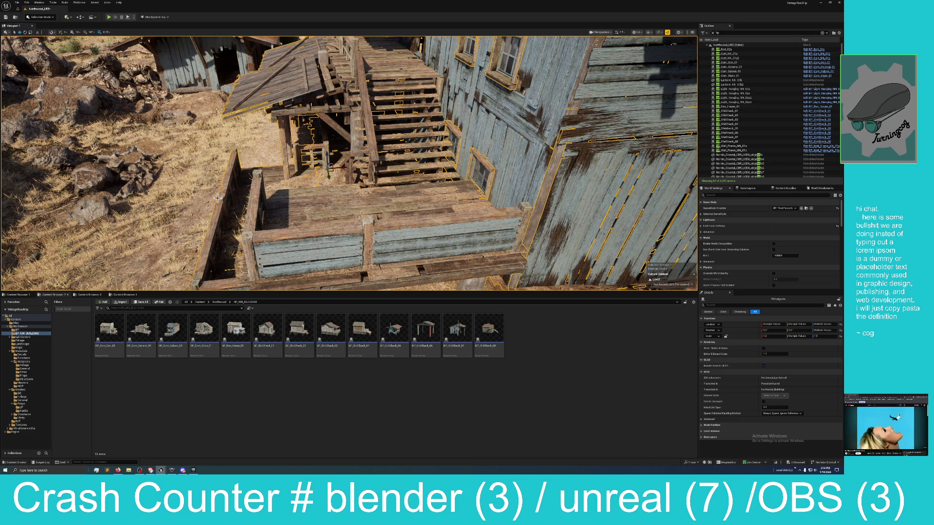
pyautogui.press('f')
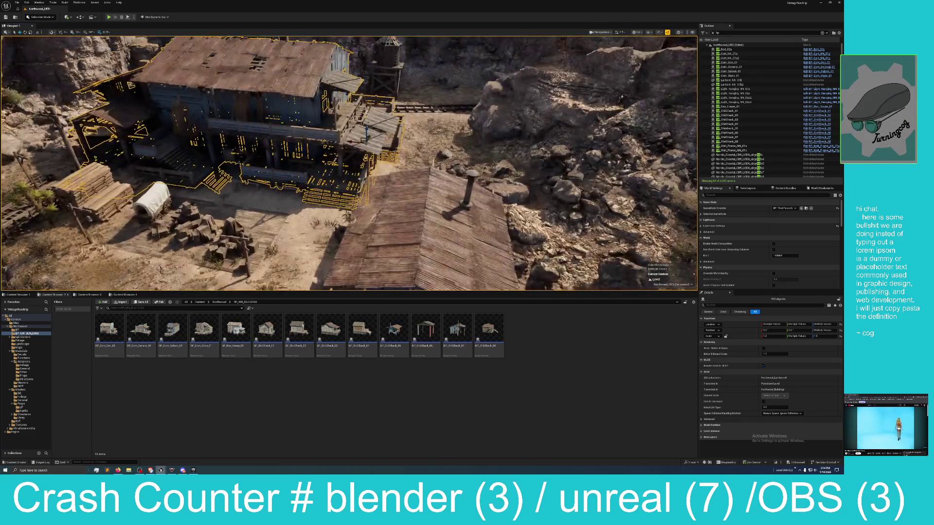
# Undo the trial gizmo move of the selected buildings with Ctrl+Z
pyautogui.moveTo(365, 127); pyautogui.dragTo(368, 48)
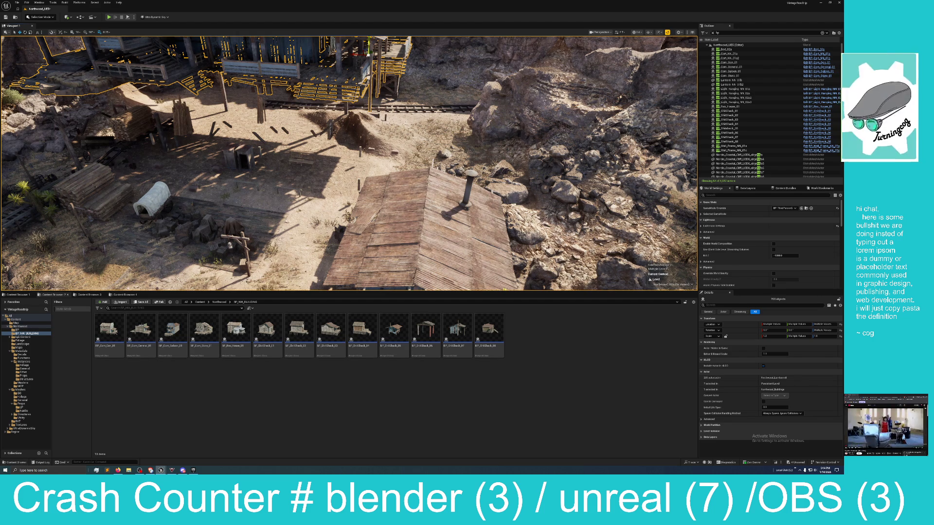
pyautogui.moveTo(368, 51); pyautogui.dragTo(367, 129)
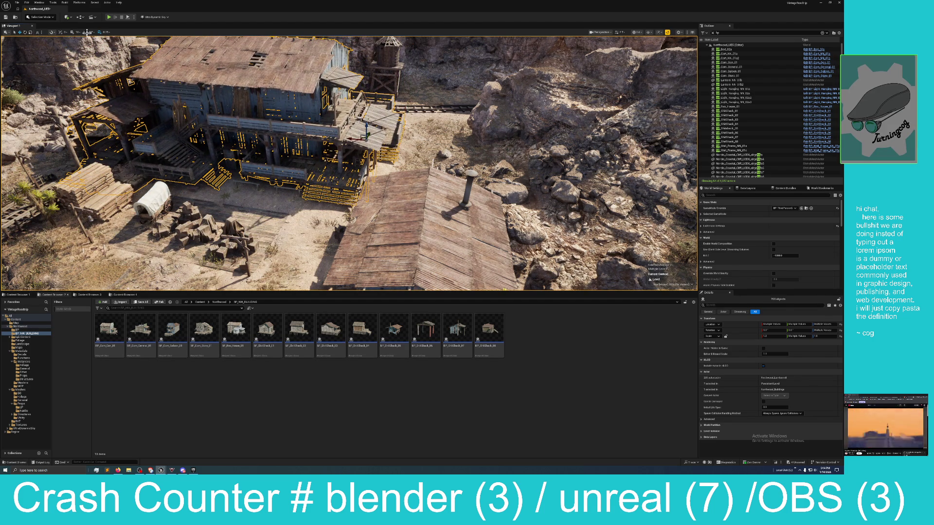
pyautogui.click(27, 2)
pyautogui.hotkey('ctrl', 'z')
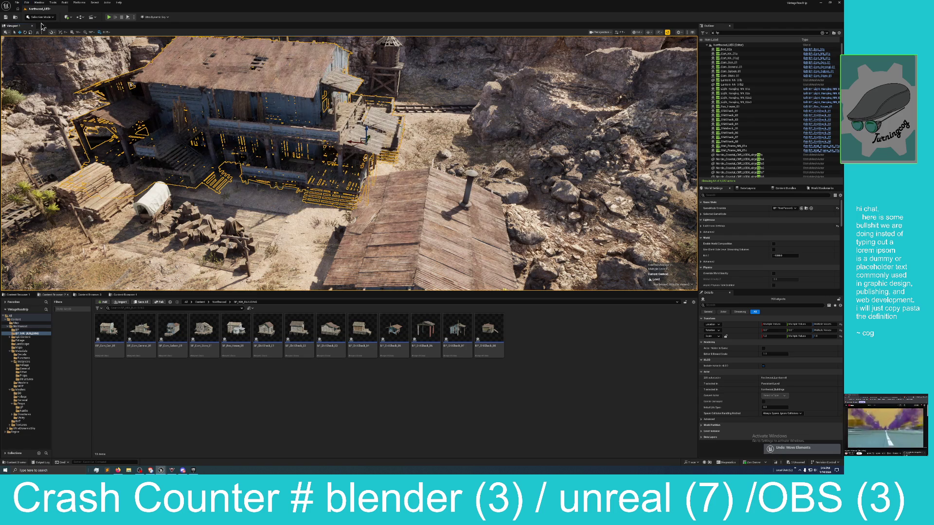
# Relocate the selection's pivot lower down and view the buildings from ground level
pyautogui.moveTo(348, 163)
pyautogui.mouseDown()
pyautogui.moveTo(349, 146)
pyautogui.moveTo(336, 156)
pyautogui.moveTo(349, 136)
pyautogui.moveTo(335, 150)
pyautogui.moveTo(340, 128)
pyautogui.mouseUp()
pyautogui.keyDown('alt'); pyautogui.middleClick(333, 184); pyautogui.keyUp('alt')
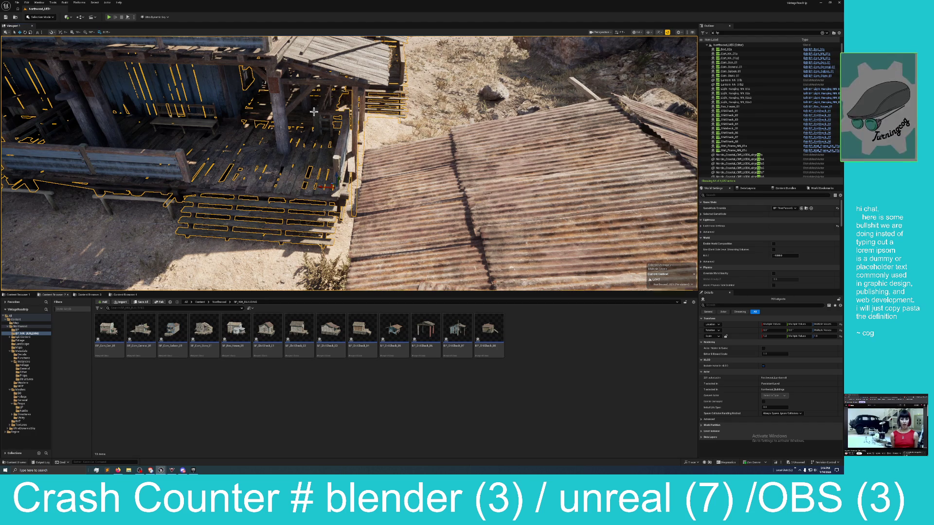
pyautogui.moveTo(295, 135); pyautogui.dragTo(236, 93)
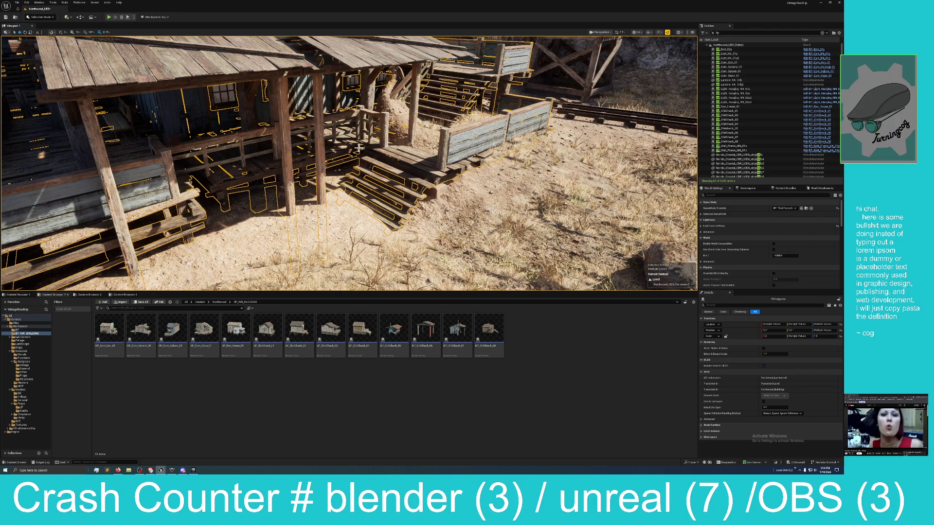
# Add the fence post beside the raised wooden platform to the building selection
pyautogui.moveTo(359, 147); pyautogui.dragTo(410, 154)
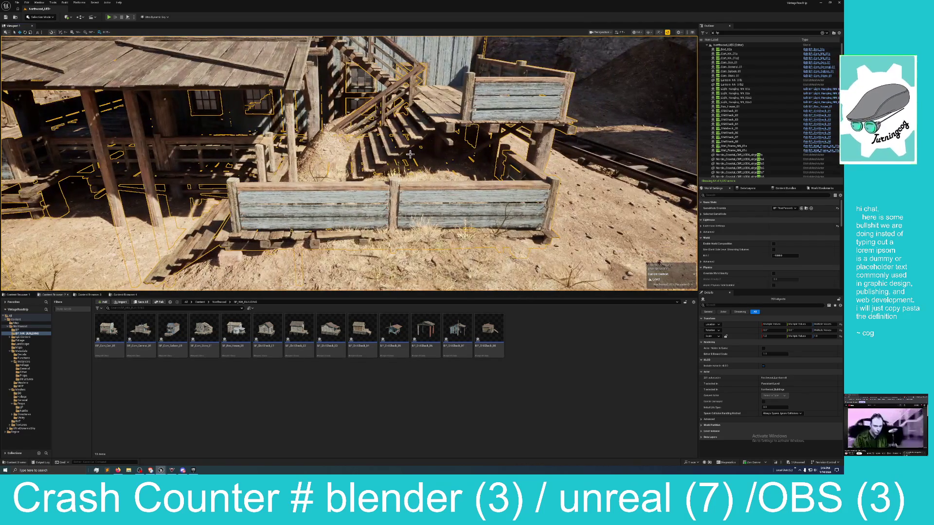
pyautogui.keyDown('ctrl'); pyautogui.click(507, 151); pyautogui.keyUp('ctrl')
pyautogui.moveTo(488, 139); pyautogui.dragTo(463, 145)
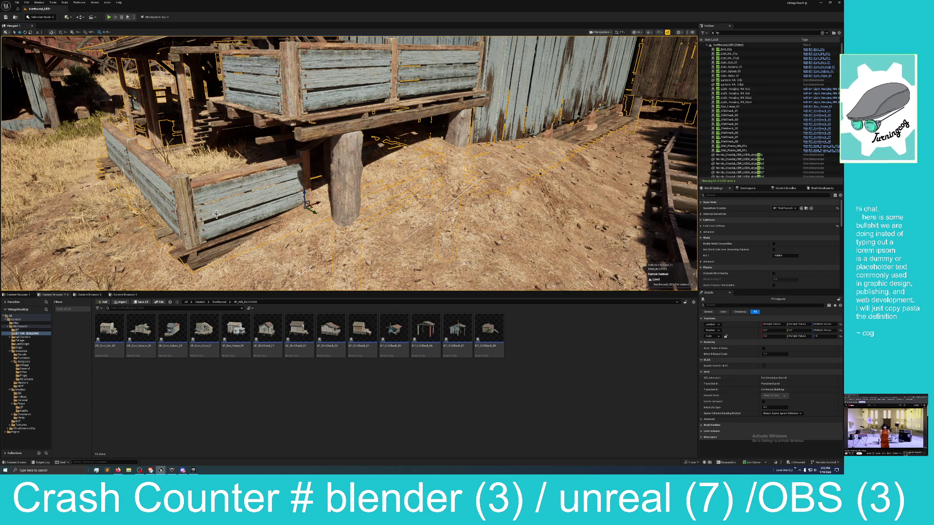
pyautogui.moveTo(217, 214); pyautogui.dragTo(216, 215)
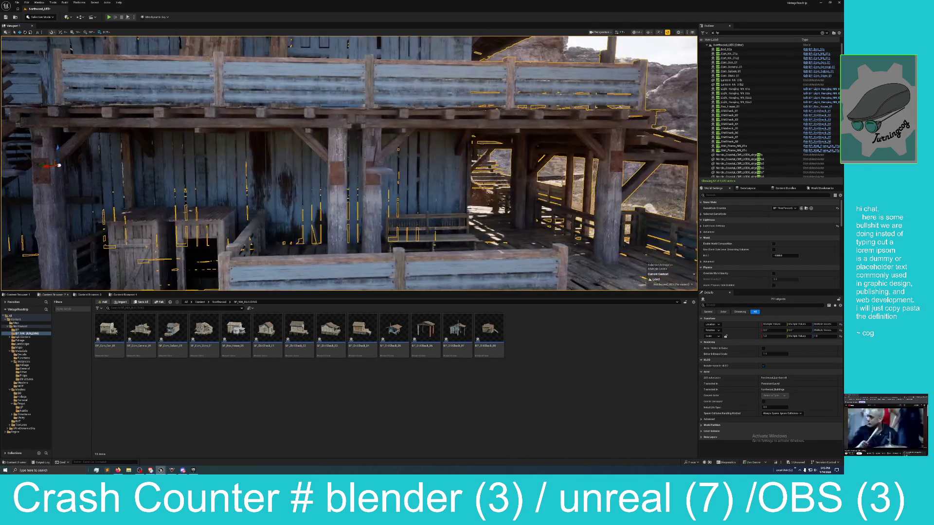
# Add one more mesh to the selection and orbit to view the upper balcony and shed wall
pyautogui.keyDown('ctrl'); pyautogui.click(317, 148); pyautogui.keyUp('ctrl')
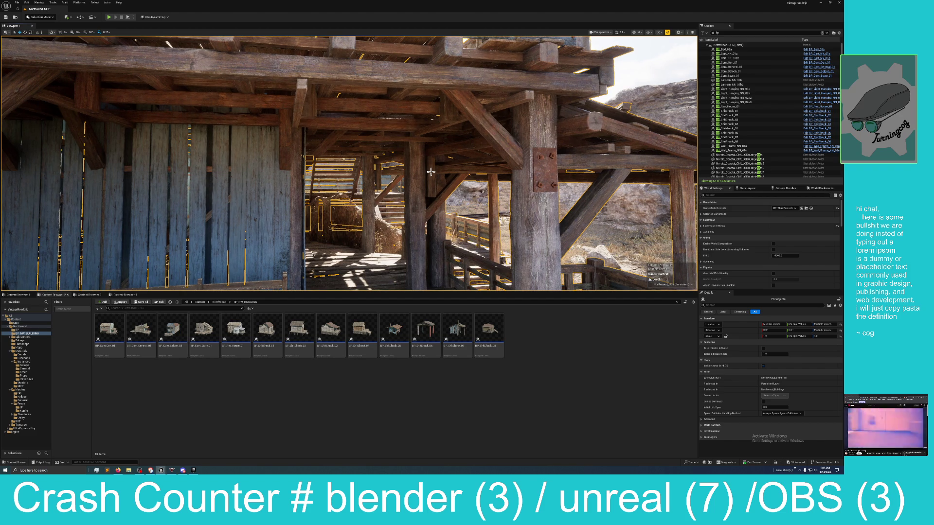
pyautogui.moveTo(470, 197); pyautogui.dragTo(384, 169)
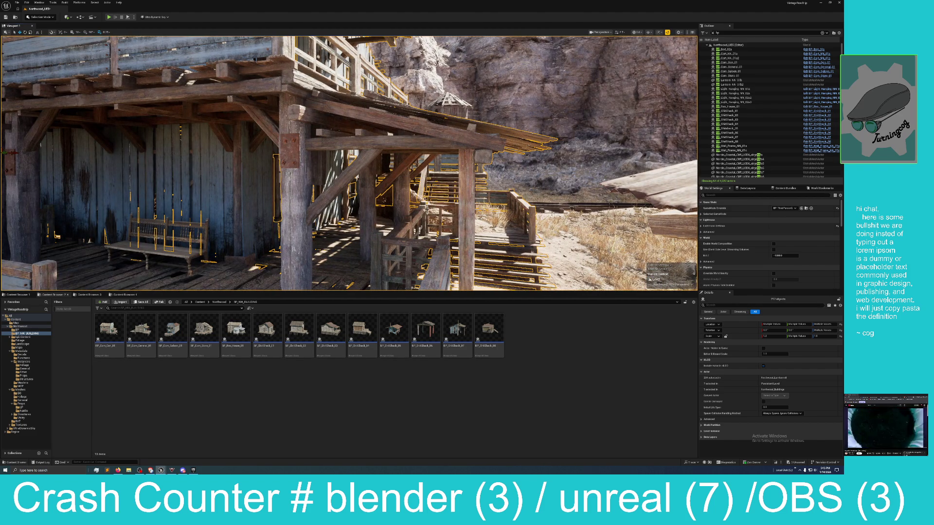
pyautogui.moveTo(424, 165); pyautogui.dragTo(411, 190)
pyautogui.moveTo(223, 216); pyautogui.dragTo(214, 215)
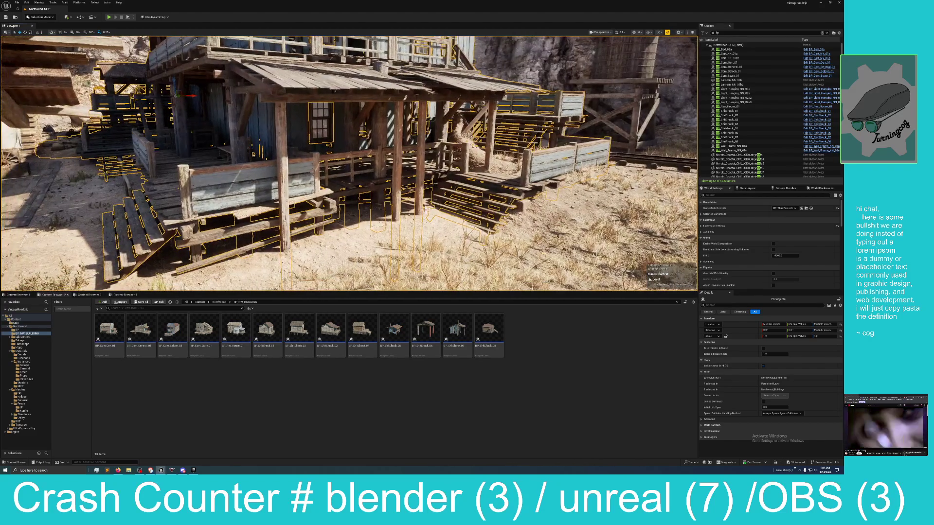
pyautogui.click(336, 166)
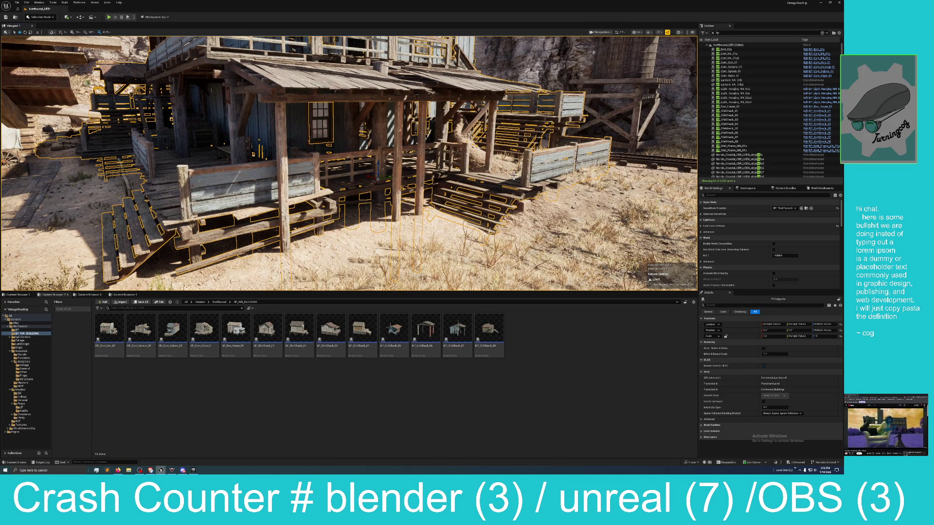
pyautogui.moveTo(514, 175)
pyautogui.mouseDown()
pyautogui.moveTo(465, 158)
pyautogui.moveTo(455, 142)
pyautogui.moveTo(507, 171)
pyautogui.mouseUp()
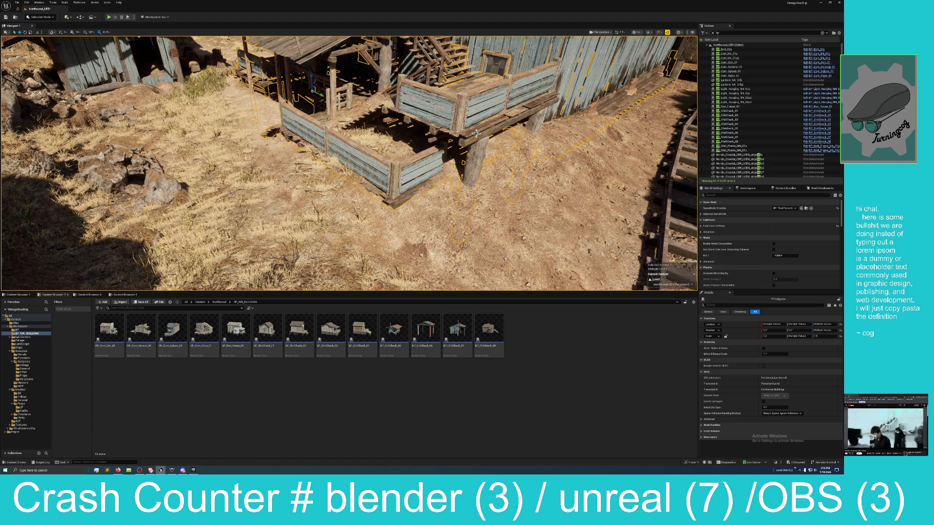
pyautogui.moveTo(476, 133); pyautogui.dragTo(467, 132)
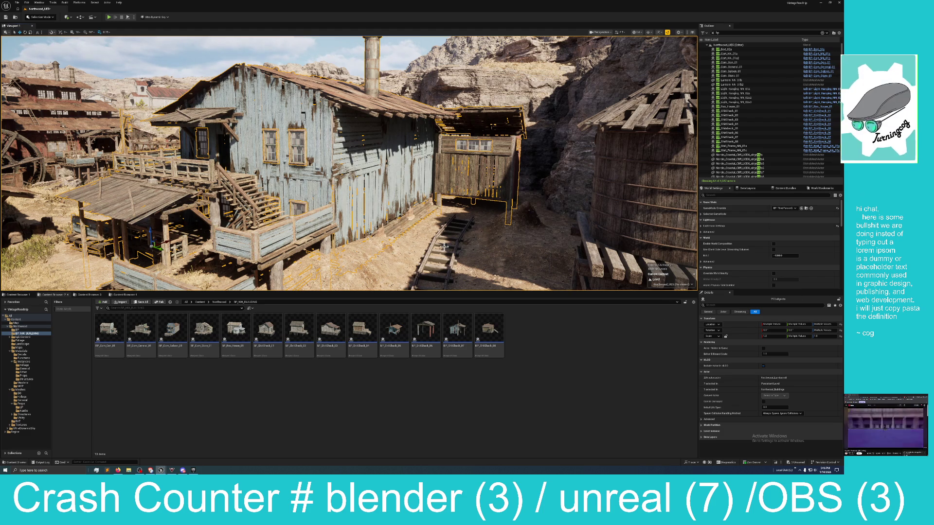
pyautogui.moveTo(437, 224)
pyautogui.mouseDown()
pyautogui.moveTo(472, 192)
pyautogui.moveTo(458, 208)
pyautogui.moveTo(466, 233)
pyautogui.moveTo(497, 168)
pyautogui.mouseUp()
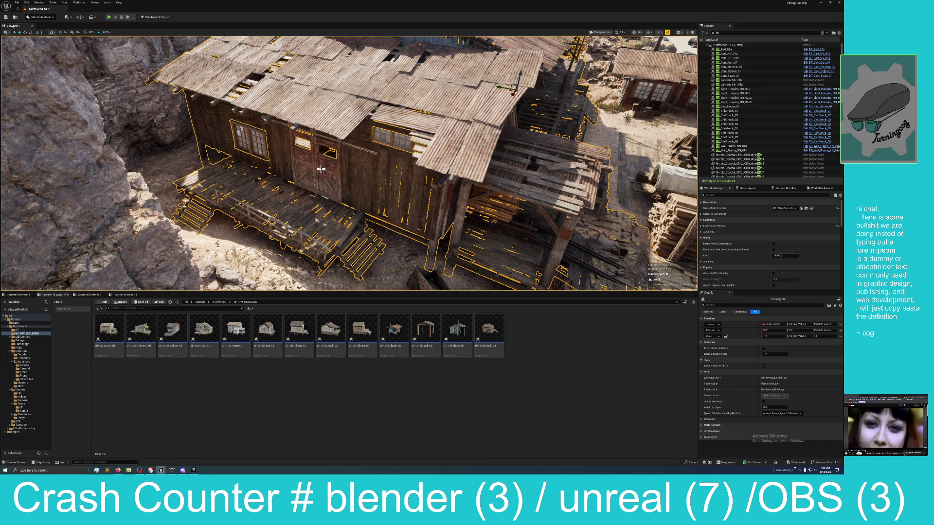
pyautogui.moveTo(329, 166); pyautogui.dragTo(399, 174)
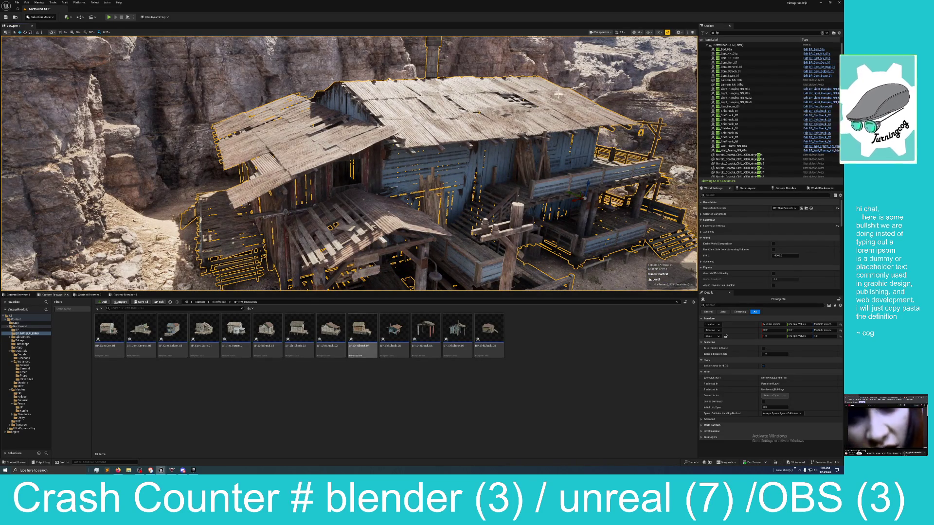
pyautogui.moveTo(463, 179)
pyautogui.mouseDown()
pyautogui.moveTo(463, 164)
pyautogui.moveTo(439, 141)
pyautogui.mouseUp()
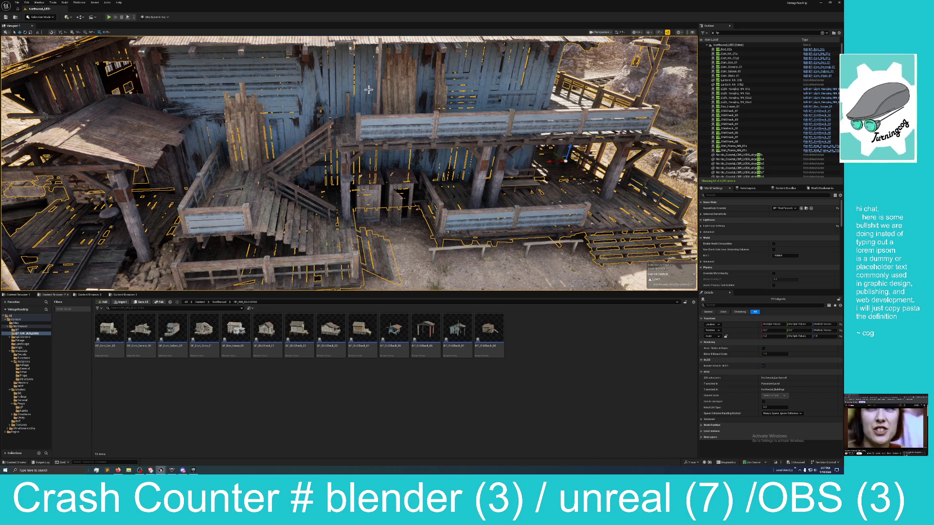
pyautogui.moveTo(452, 63); pyautogui.dragTo(450, 73)
pyautogui.moveTo(518, 168); pyautogui.dragTo(518, 168)
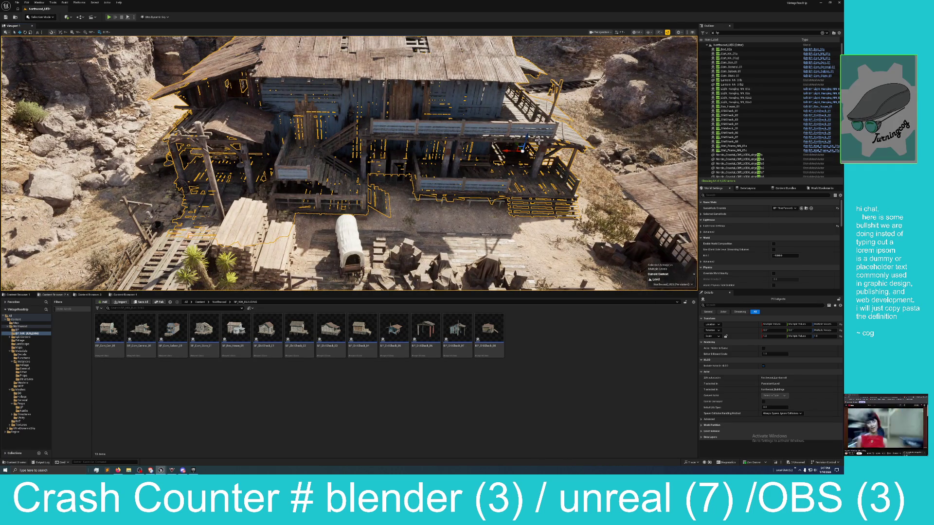
pyautogui.moveTo(539, 140)
pyautogui.mouseDown()
pyautogui.moveTo(512, 168)
pyautogui.moveTo(514, 120)
pyautogui.mouseUp()
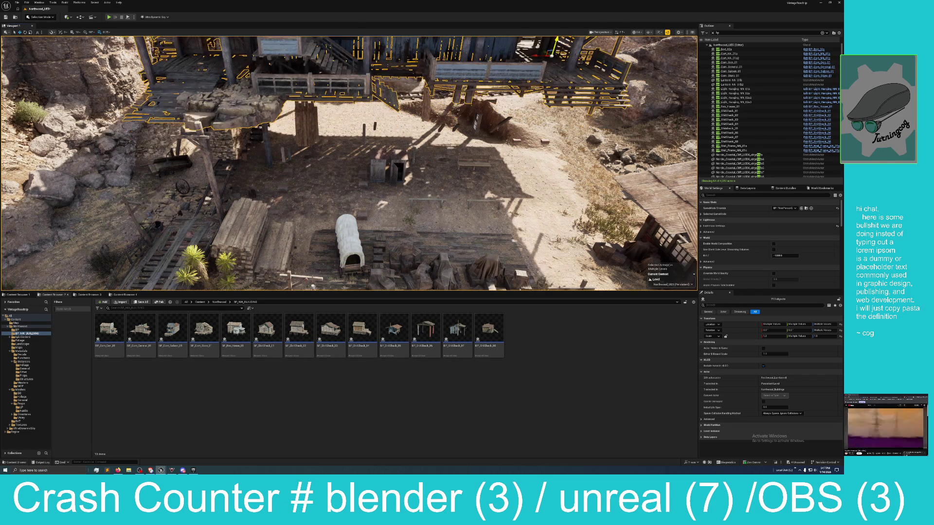
# Fly beneath the raised building to view the lumber and rock wall under it
pyautogui.moveTo(514, 121); pyautogui.dragTo(515, 100)
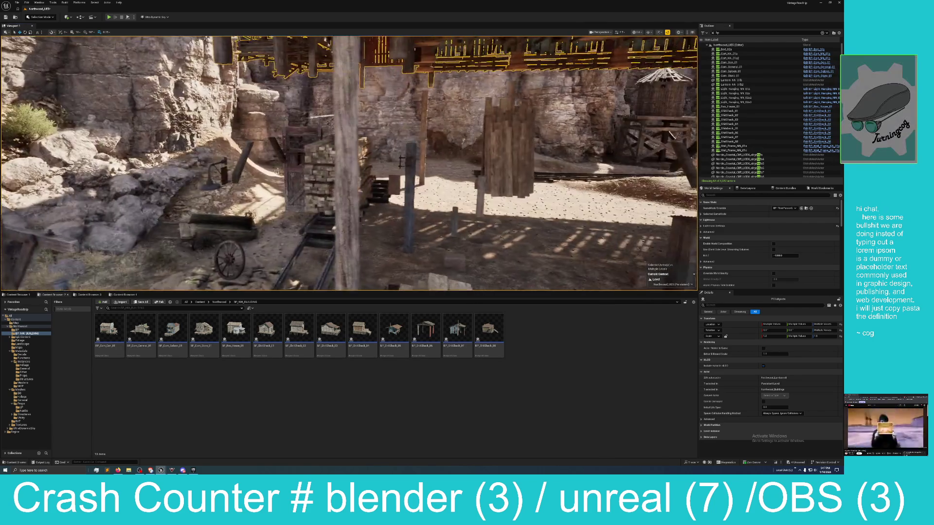
pyautogui.moveTo(400, 162)
pyautogui.mouseDown()
pyautogui.moveTo(344, 138)
pyautogui.moveTo(270, 145)
pyautogui.mouseUp()
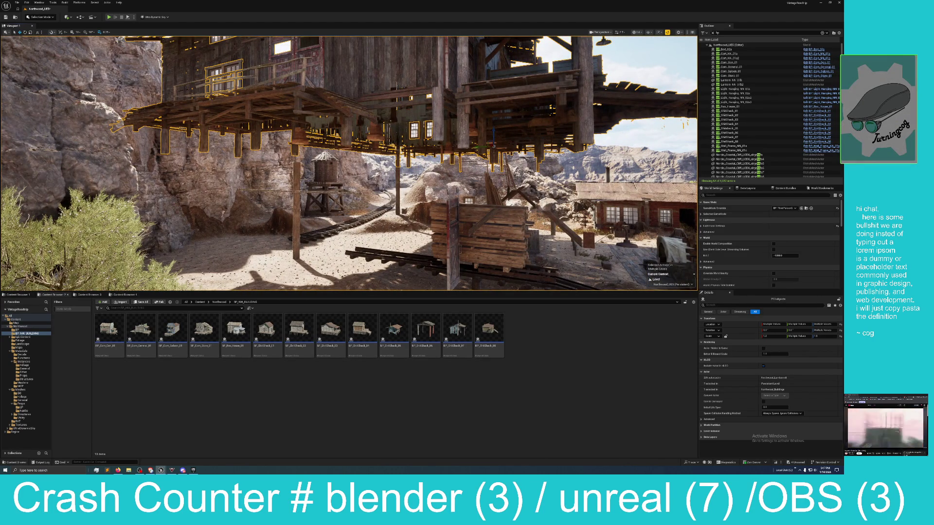
pyautogui.moveTo(270, 145)
pyautogui.mouseDown()
pyautogui.moveTo(216, 146)
pyautogui.moveTo(442, 169)
pyautogui.mouseUp()
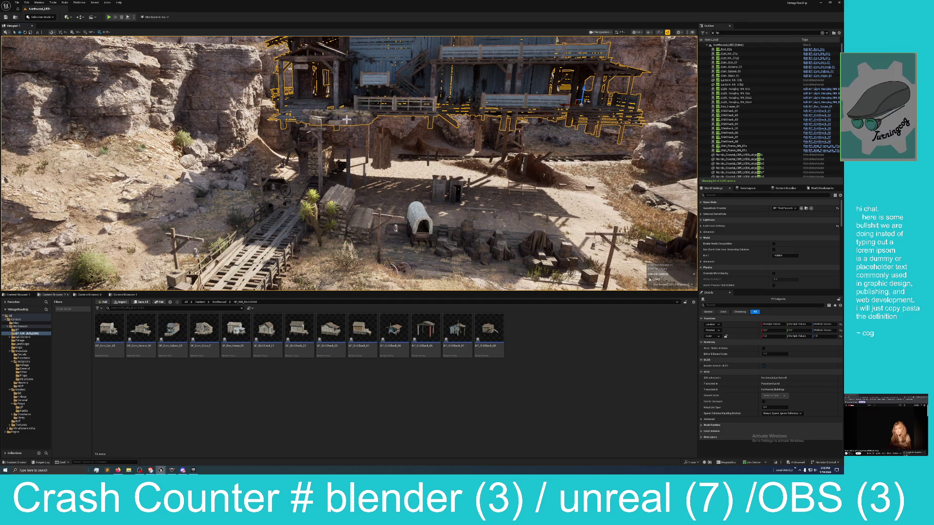
# Undo the building's last move, then fly in close around it to an exterior barn wall
pyautogui.click(27, 5)
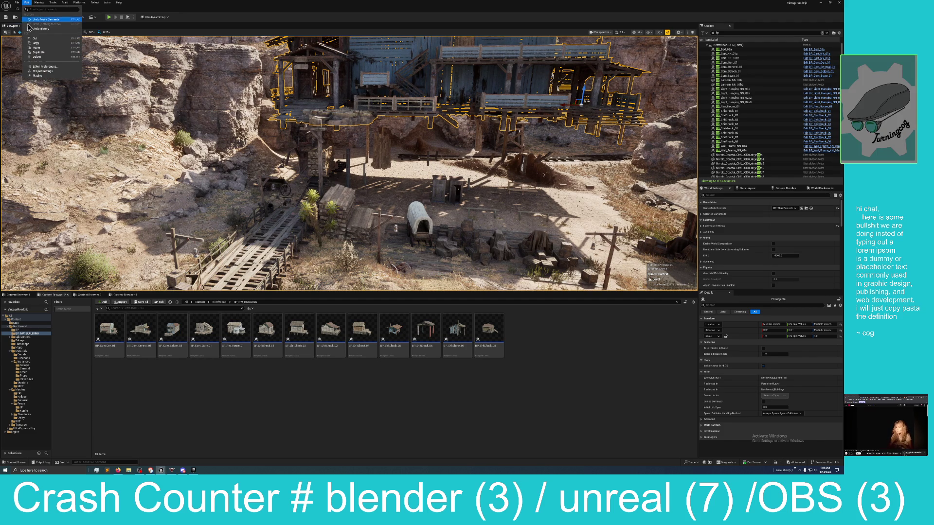
pyautogui.click(43, 19)
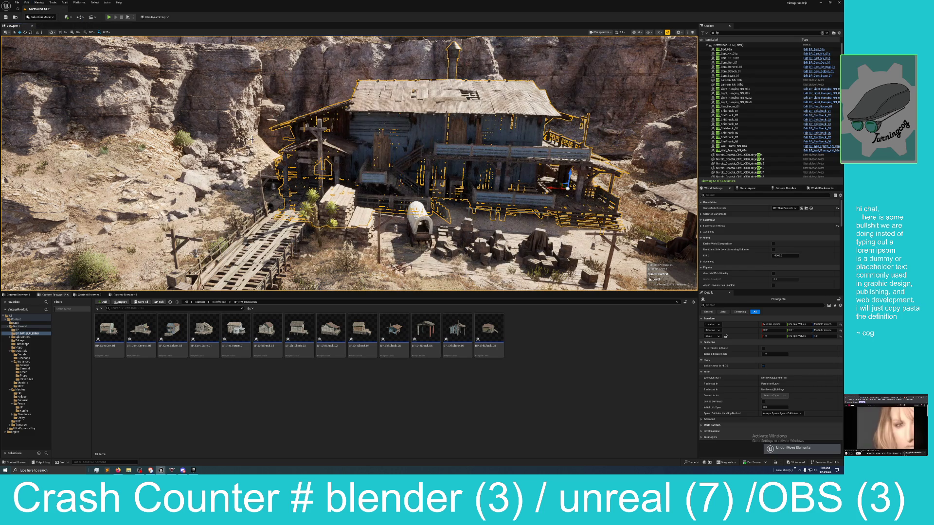
pyautogui.moveTo(358, 129)
pyautogui.mouseDown()
pyautogui.moveTo(331, 116)
pyautogui.moveTo(316, 126)
pyautogui.moveTo(248, 111)
pyautogui.mouseUp()
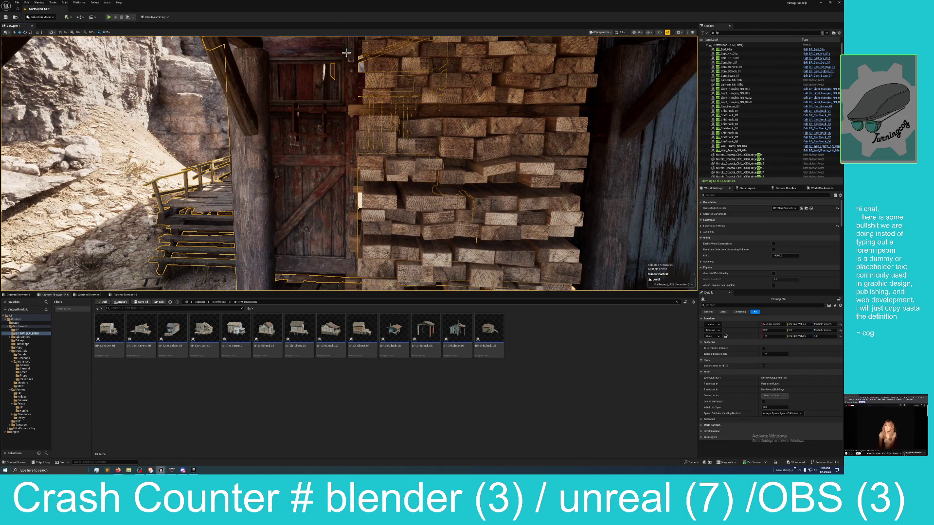
pyautogui.moveTo(337, 93); pyautogui.dragTo(297, 104)
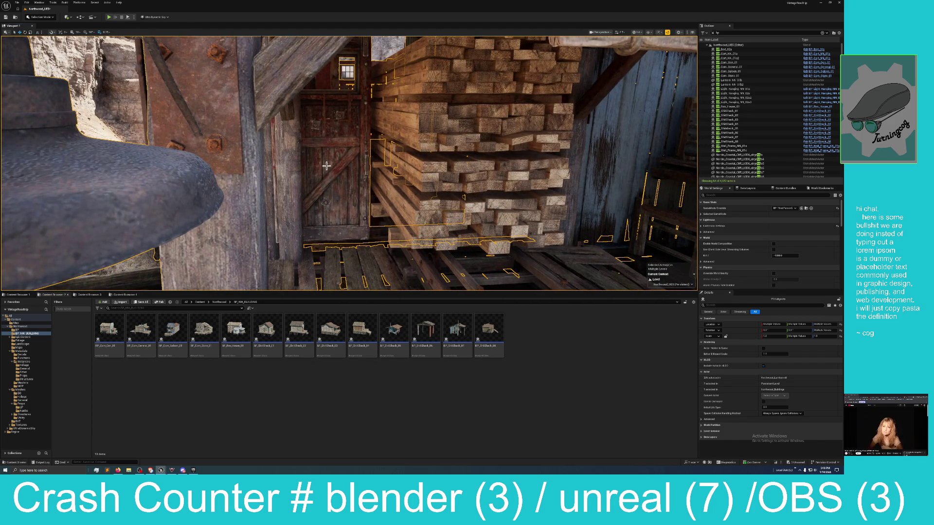
pyautogui.moveTo(336, 138)
pyautogui.mouseDown()
pyautogui.moveTo(326, 141)
pyautogui.moveTo(413, 106)
pyautogui.moveTo(381, 112)
pyautogui.mouseUp()
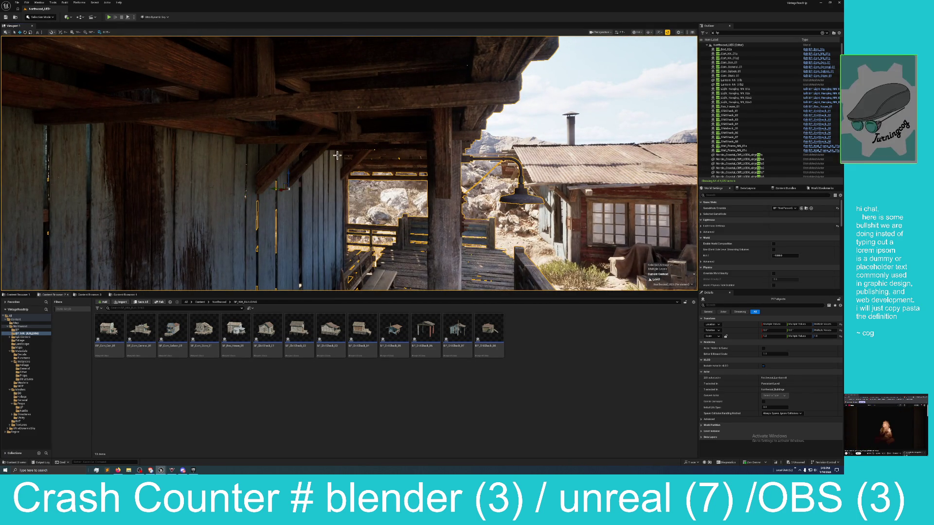
pyautogui.moveTo(329, 167); pyautogui.dragTo(318, 168)
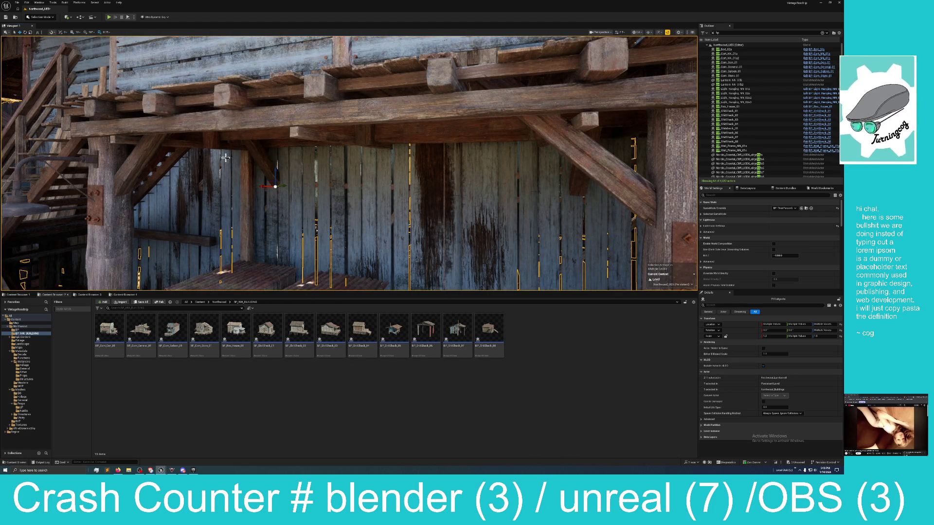
pyautogui.scroll(-5, 349, 163)
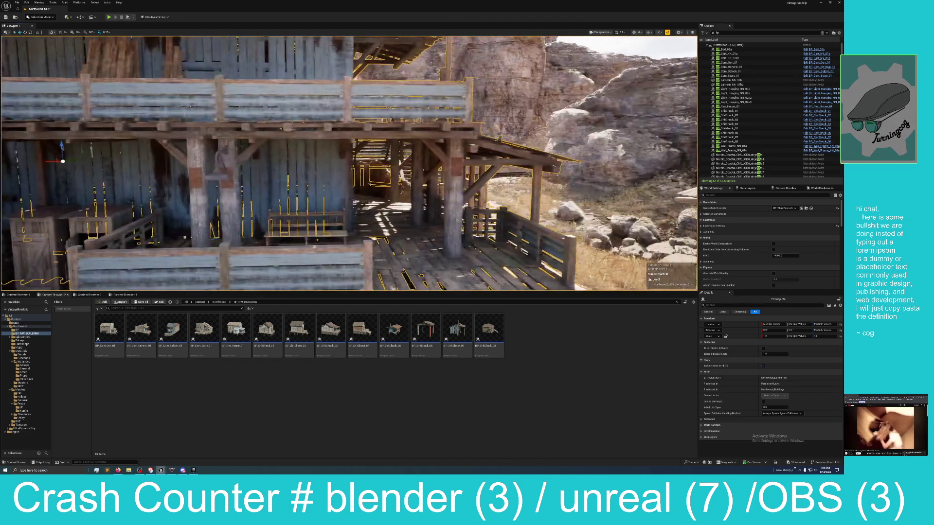
pyautogui.scroll(3, 349, 163)
pyautogui.scroll(2, 338, 178)
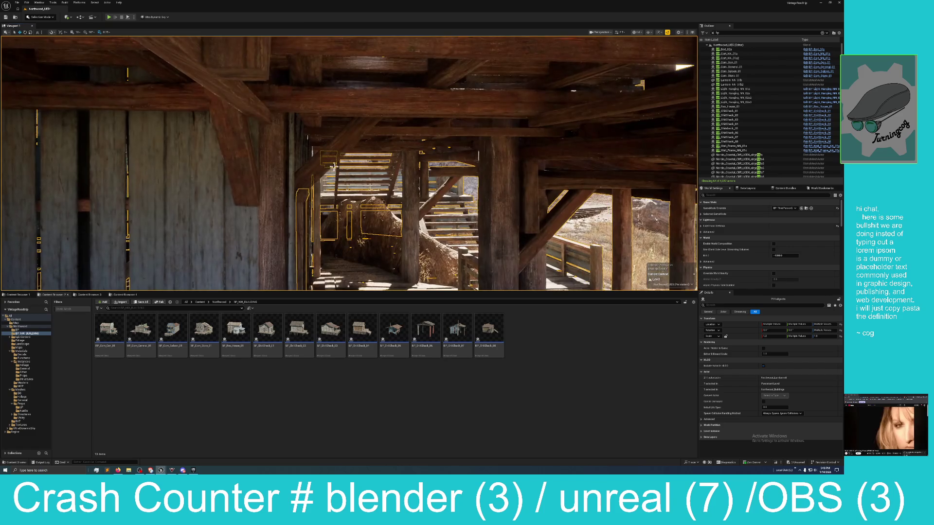
pyautogui.scroll(3, 346, 184)
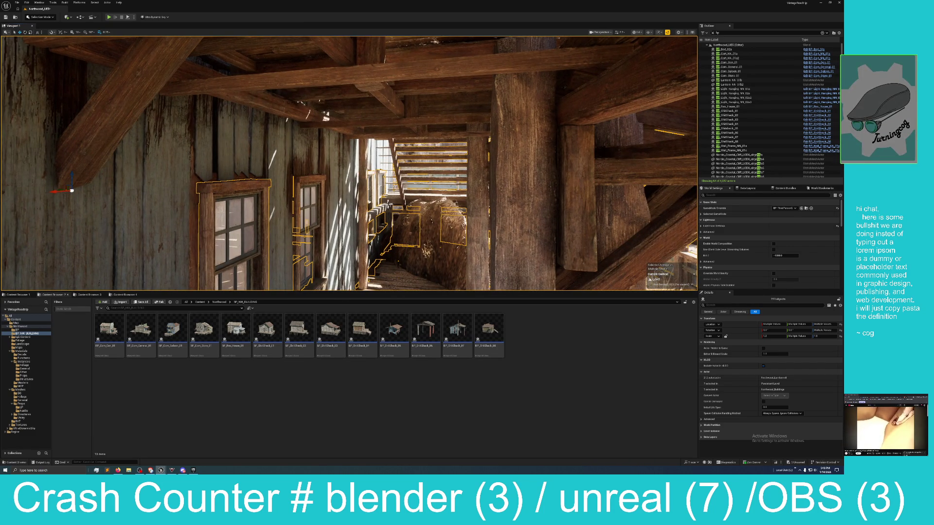
pyautogui.scroll(-5, 349, 163)
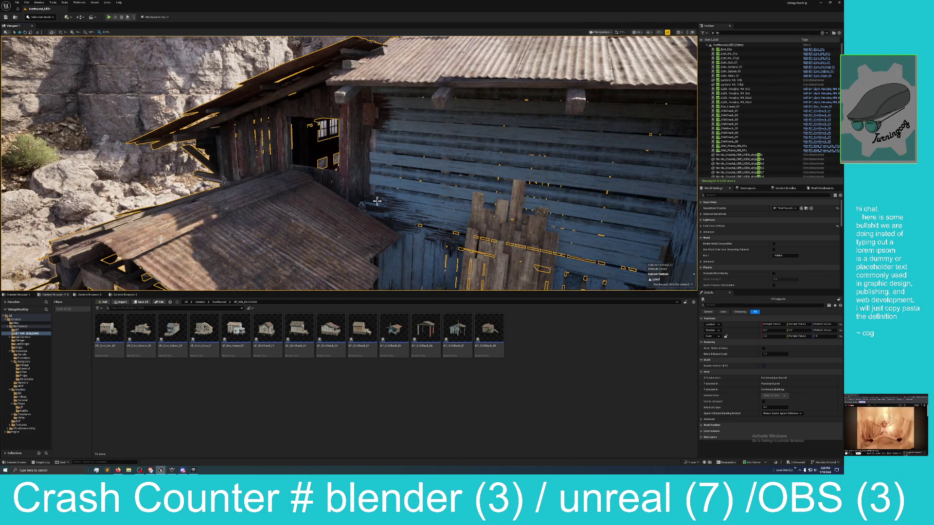
pyautogui.keyDown('ctrl'); pyautogui.click(433, 201); pyautogui.keyUp('ctrl')
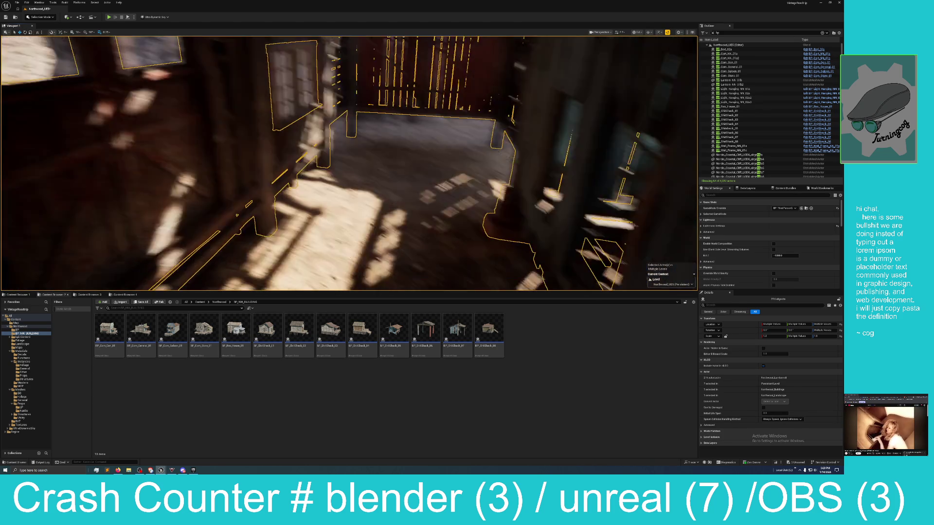
pyautogui.keyDown('ctrl'); pyautogui.click(404, 191); pyautogui.keyUp('ctrl')
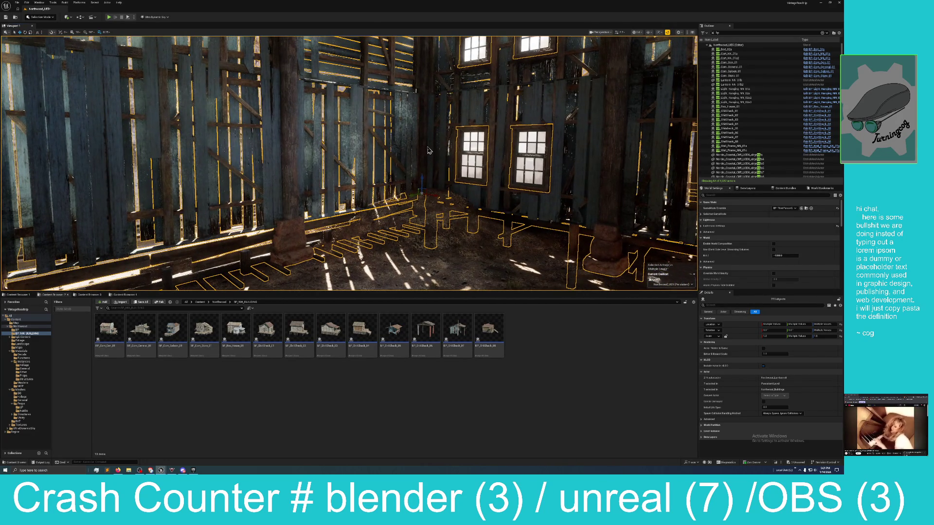
pyautogui.press('f')
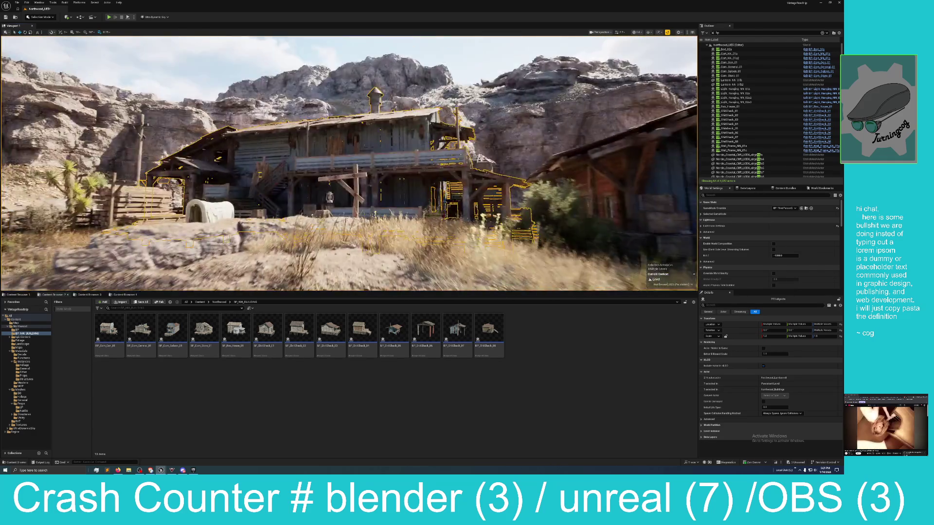
pyautogui.moveTo(450, 127); pyautogui.dragTo(450, 127)
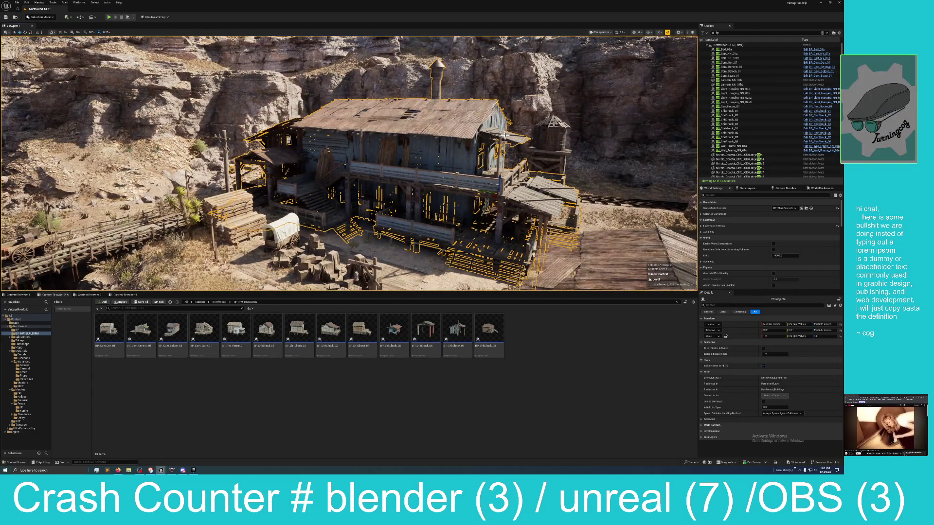
# Fly in through the lumber stacks, then undo the building pieces' last move via Edit > Undo Move Elements
pyautogui.moveTo(500, 181); pyautogui.dragTo(503, 39)
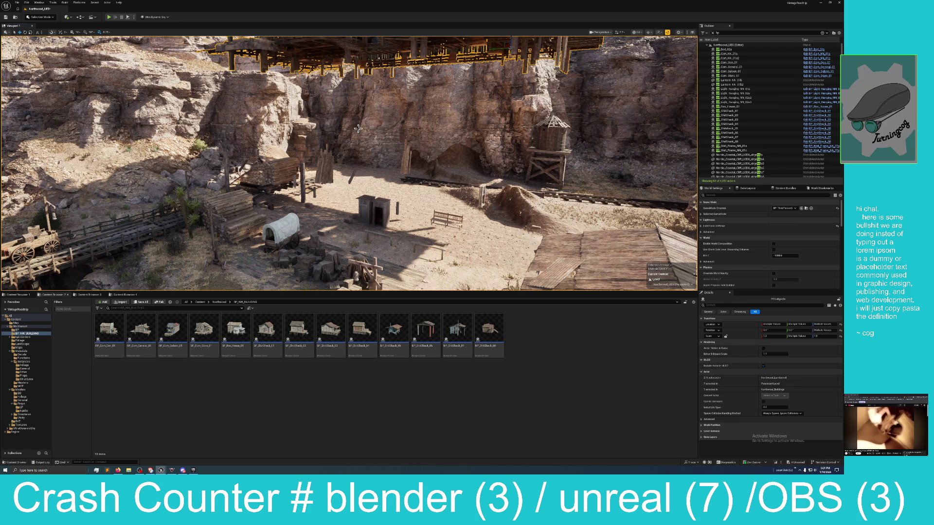
pyautogui.scroll(10, 316, 171)
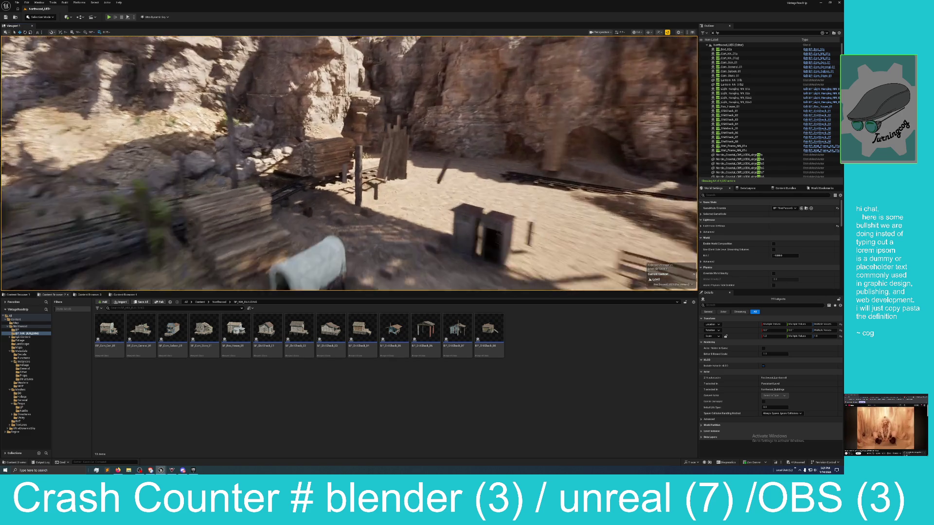
pyautogui.moveTo(316, 171)
pyautogui.mouseDown()
pyautogui.moveTo(292, 141)
pyautogui.moveTo(318, 185)
pyautogui.moveTo(318, 164)
pyautogui.mouseUp()
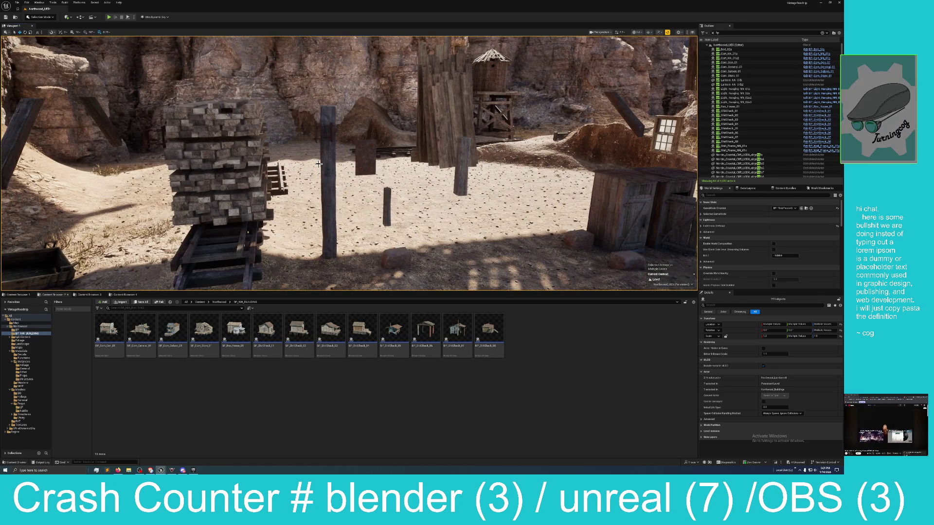
pyautogui.click(28, 3)
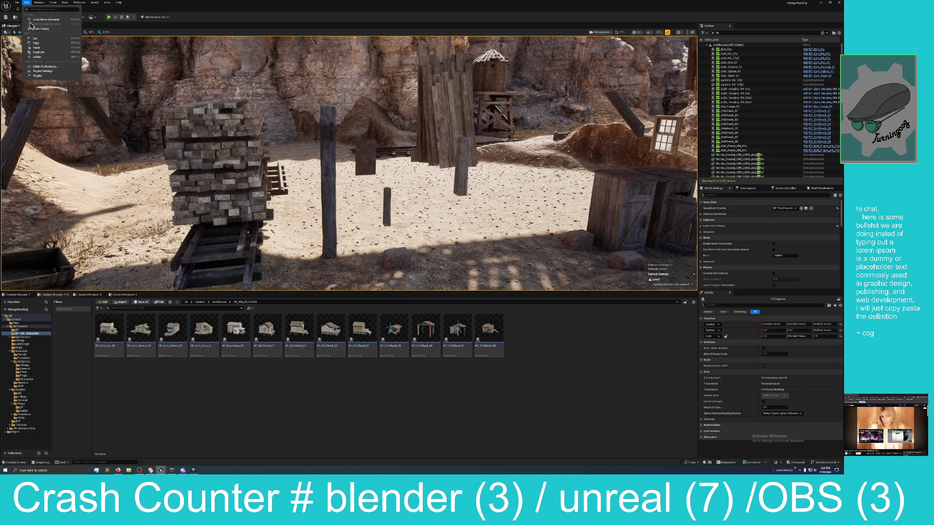
pyautogui.click(38, 21)
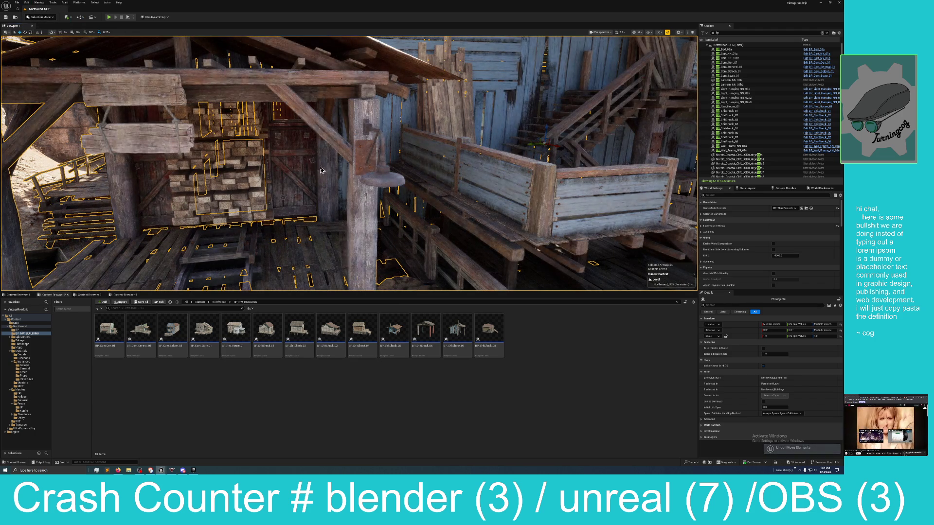
# Select the lantern bracket, then fly past the blue wall, bench, lumber stack and under the porch
pyautogui.keyDown('ctrl'); pyautogui.click(364, 155); pyautogui.keyUp('ctrl')
pyautogui.moveTo(364, 155)
pyautogui.mouseDown()
pyautogui.moveTo(311, 153)
pyautogui.moveTo(313, 142)
pyautogui.mouseUp()
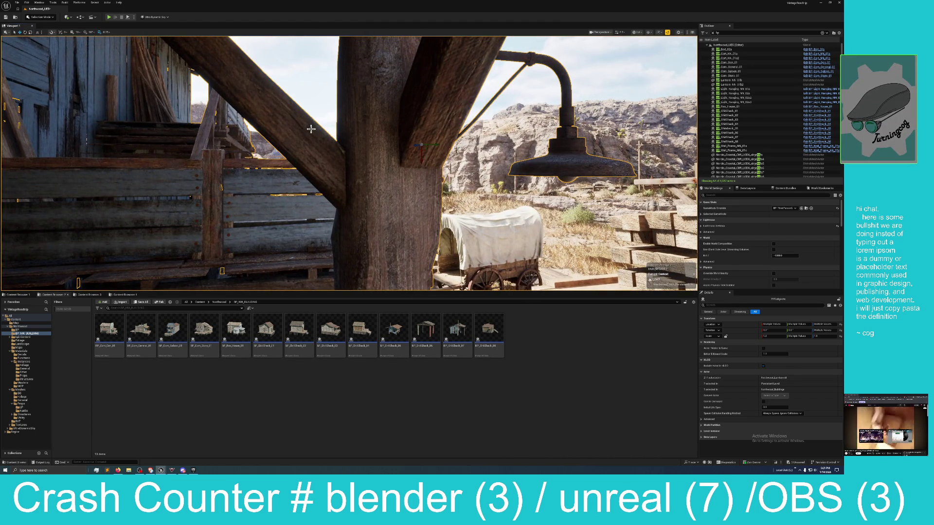
pyautogui.moveTo(153, 92)
pyautogui.mouseDown()
pyautogui.moveTo(160, 94)
pyautogui.moveTo(83, 121)
pyautogui.moveTo(204, 92)
pyautogui.moveTo(121, 151)
pyautogui.mouseUp()
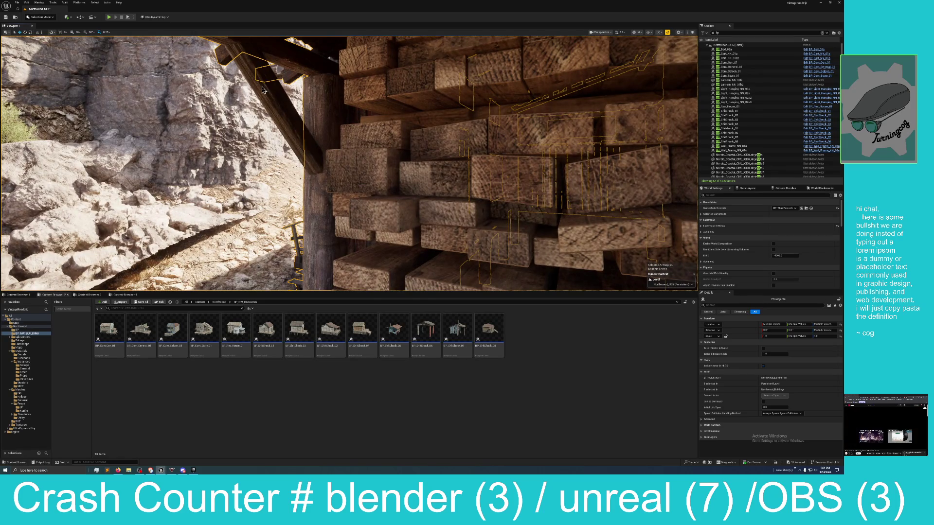
pyautogui.moveTo(285, 181); pyautogui.dragTo(319, 205)
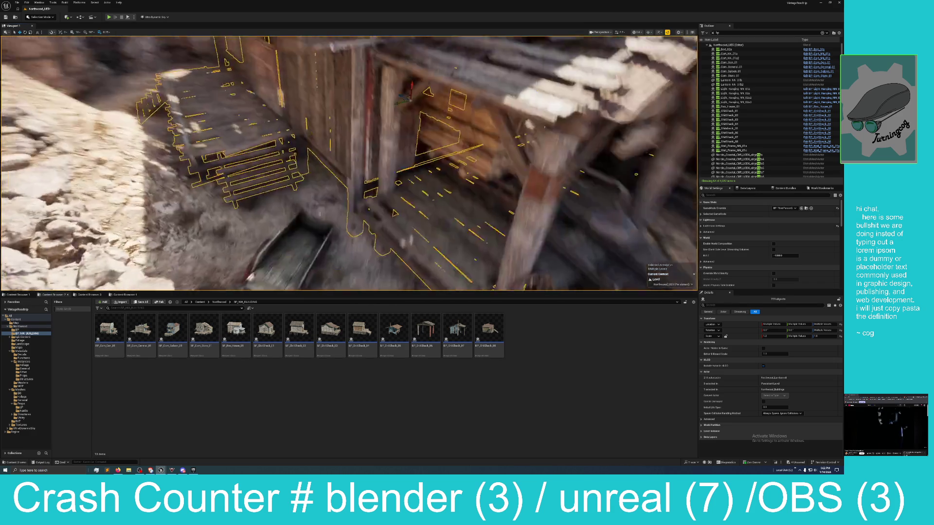
pyautogui.moveTo(341, 166); pyautogui.dragTo(486, 180)
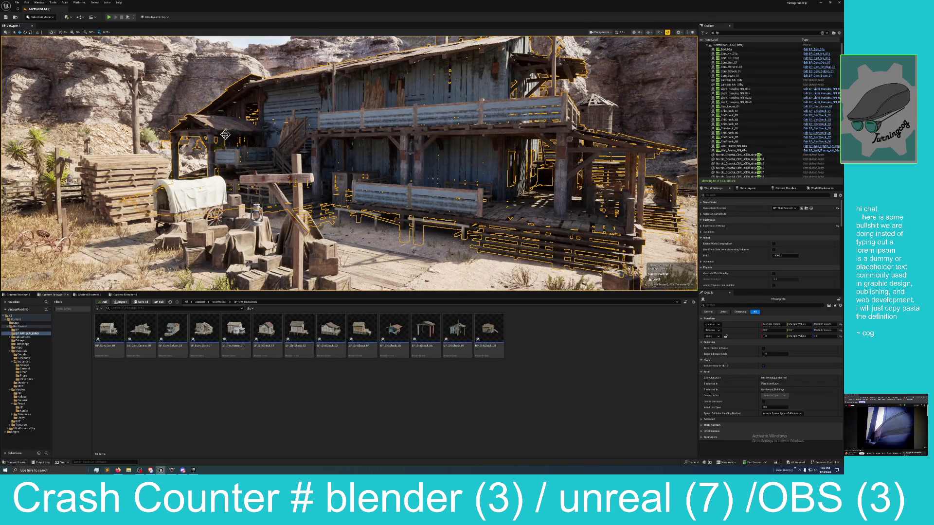
pyautogui.moveTo(225, 134)
pyautogui.mouseDown()
pyautogui.moveTo(146, 207)
pyautogui.moveTo(295, 136)
pyautogui.mouseUp()
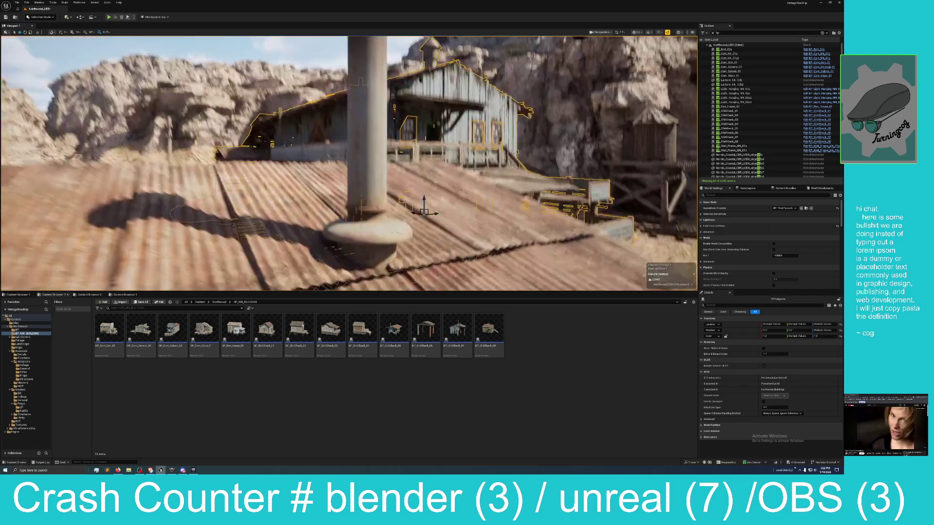
pyautogui.moveTo(349, 163)
pyautogui.mouseDown()
pyautogui.moveTo(370, 161)
pyautogui.moveTo(336, 167)
pyautogui.moveTo(326, 146)
pyautogui.moveTo(336, 165)
pyautogui.moveTo(360, 166)
pyautogui.moveTo(350, 170)
pyautogui.mouseUp()
# Frame the building against the rocks, restore it to its original spot, and fly under the porch
pyautogui.moveTo(535, 219); pyautogui.dragTo(491, 67)
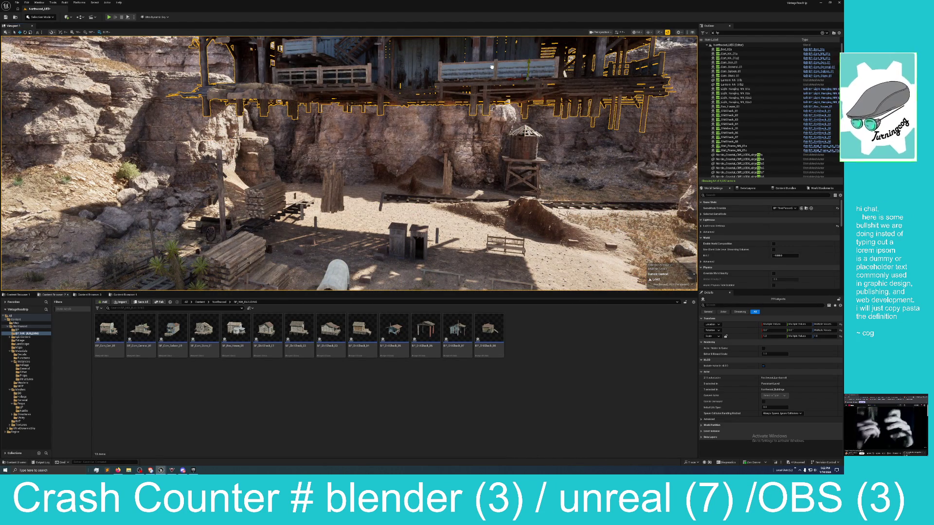
pyautogui.moveTo(492, 67)
pyautogui.mouseDown()
pyautogui.moveTo(496, 193)
pyautogui.moveTo(504, 149)
pyautogui.moveTo(505, 199)
pyautogui.moveTo(499, 109)
pyautogui.moveTo(500, 198)
pyautogui.mouseUp()
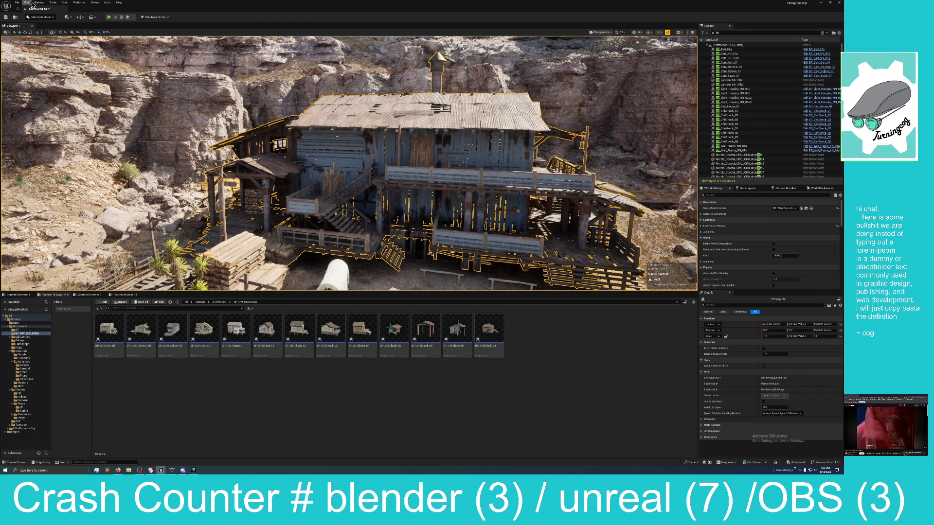
pyautogui.click(27, 3)
pyautogui.click(40, 24)
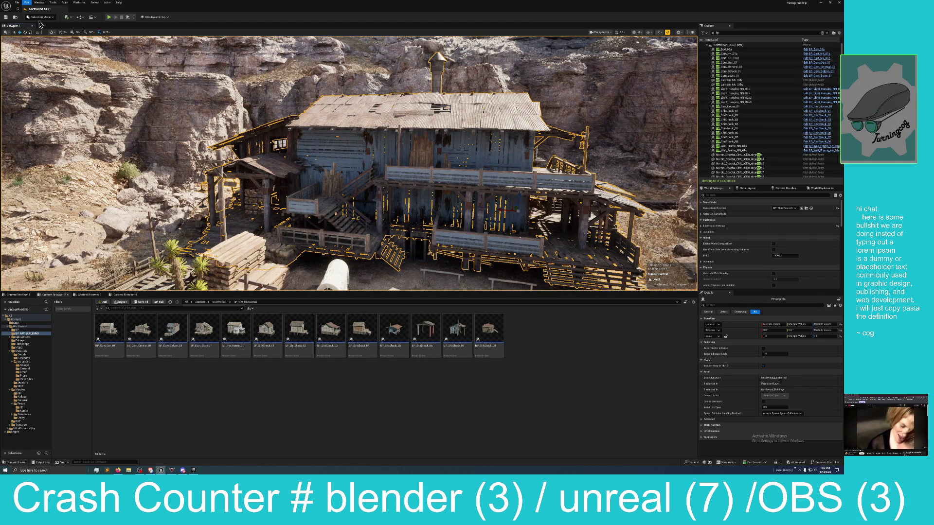
pyautogui.press('w')
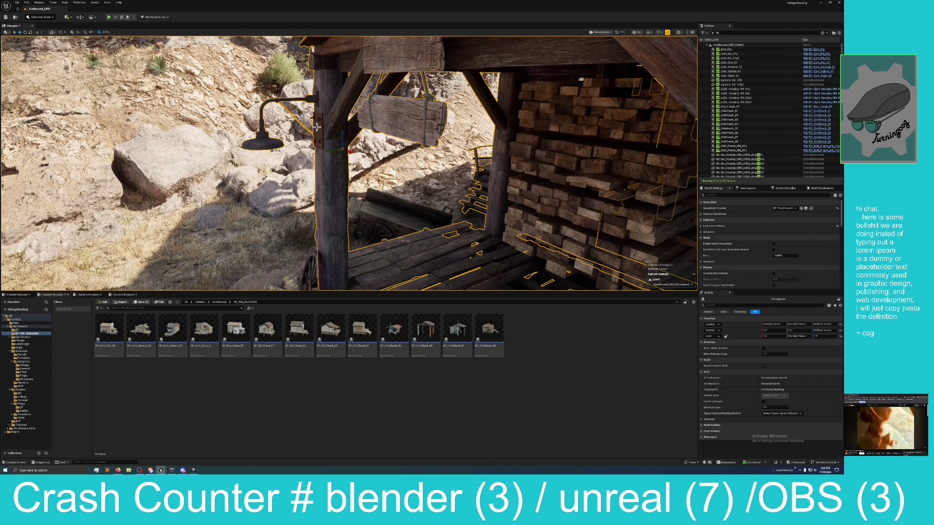
# Fly on to the stacked lumber, back away to the railing and stairs, then pull out to the cliffs
pyautogui.press('w')
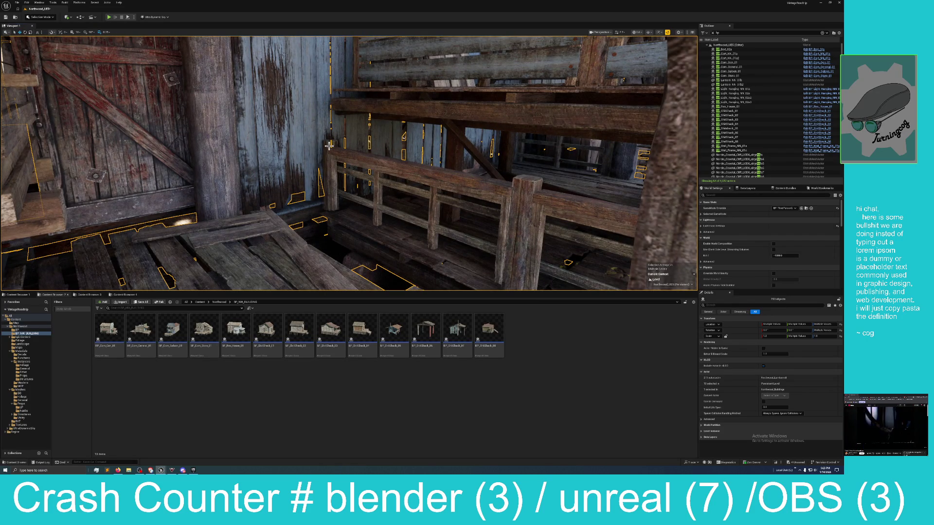
pyautogui.moveTo(330, 162); pyautogui.dragTo(290, 158)
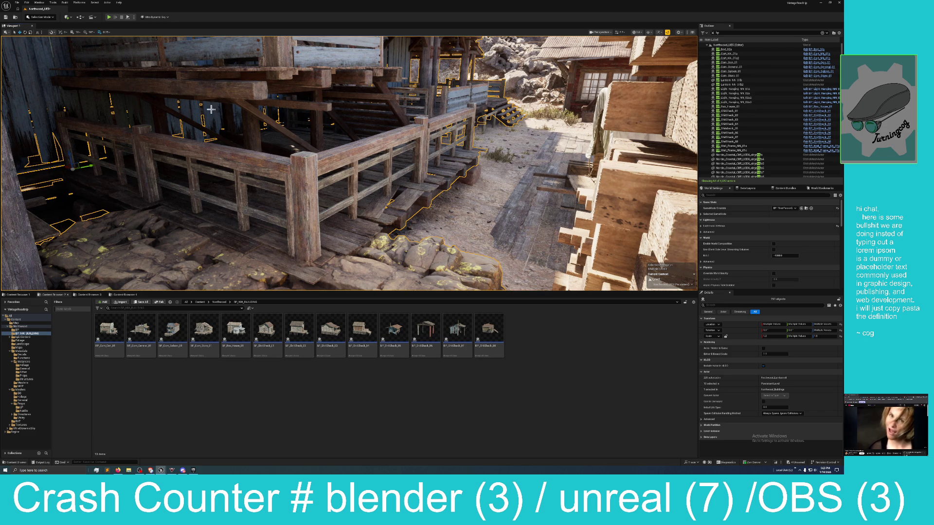
pyautogui.scroll(1, 265, 117)
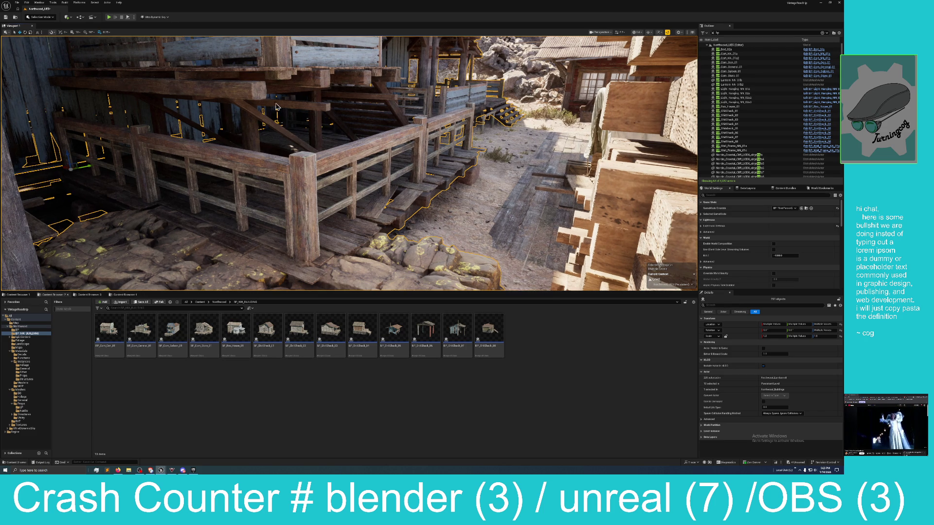
pyautogui.scroll(1, 316, 108)
pyautogui.moveTo(355, 95); pyautogui.dragTo(297, 105)
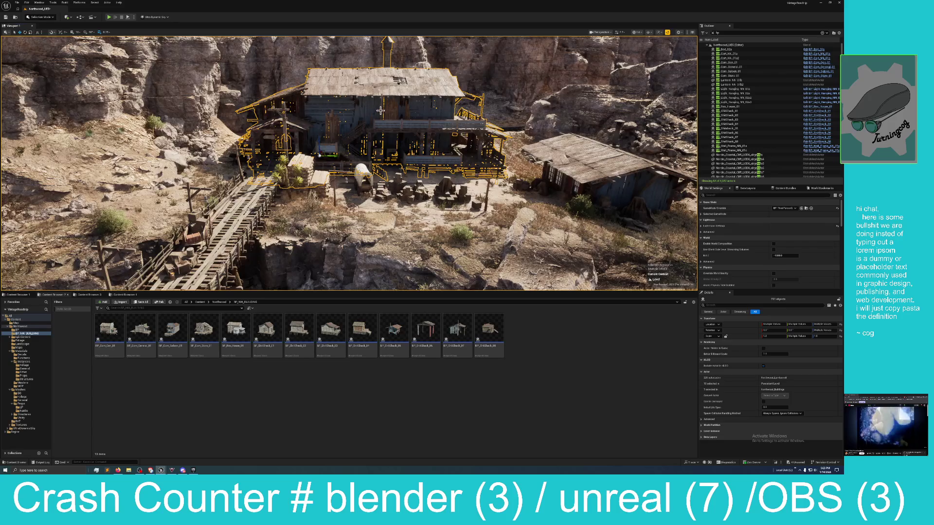
pyautogui.scroll(2, 317, 99)
# Raise the building along Z, fly around the town square and timber stack, then undo the upward move
pyautogui.moveTo(317, 99); pyautogui.dragTo(314, 48)
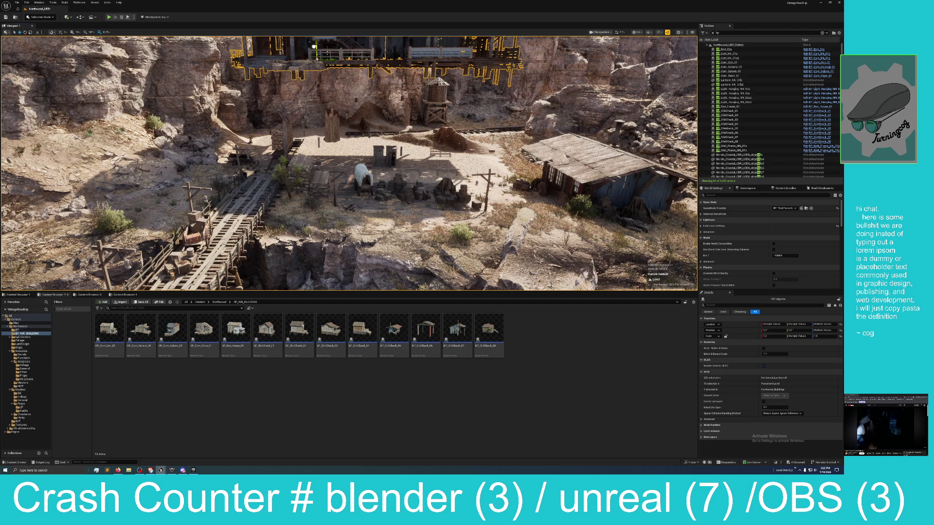
pyautogui.moveTo(314, 47)
pyautogui.mouseDown()
pyautogui.moveTo(315, 38)
pyautogui.moveTo(311, 68)
pyautogui.mouseUp()
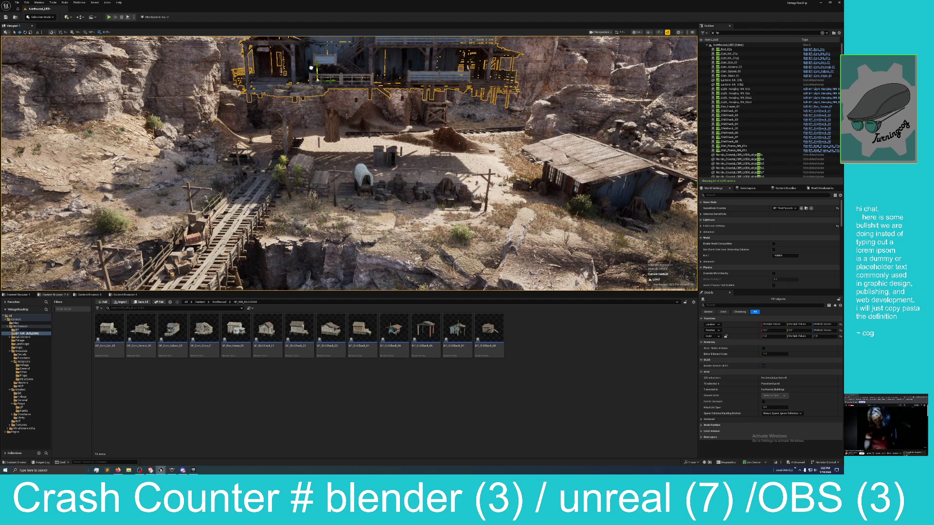
pyautogui.press('w')
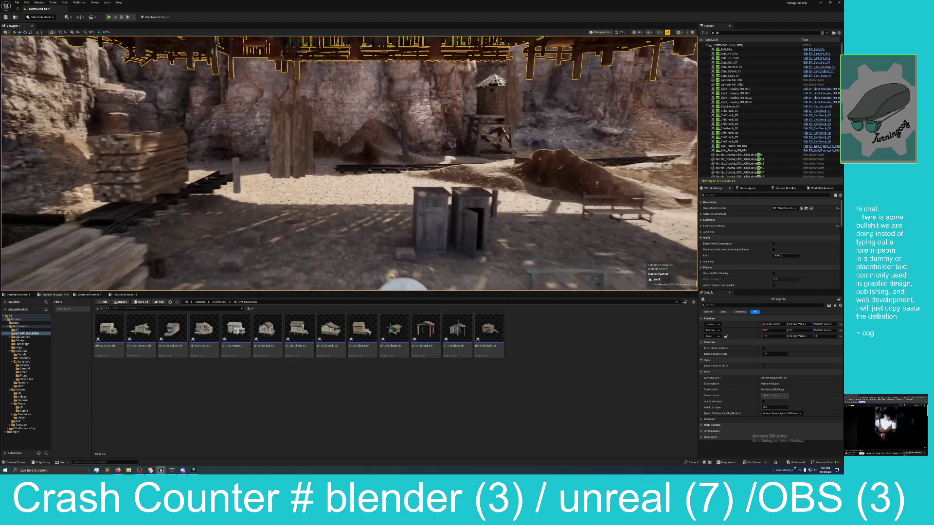
pyautogui.press('a')
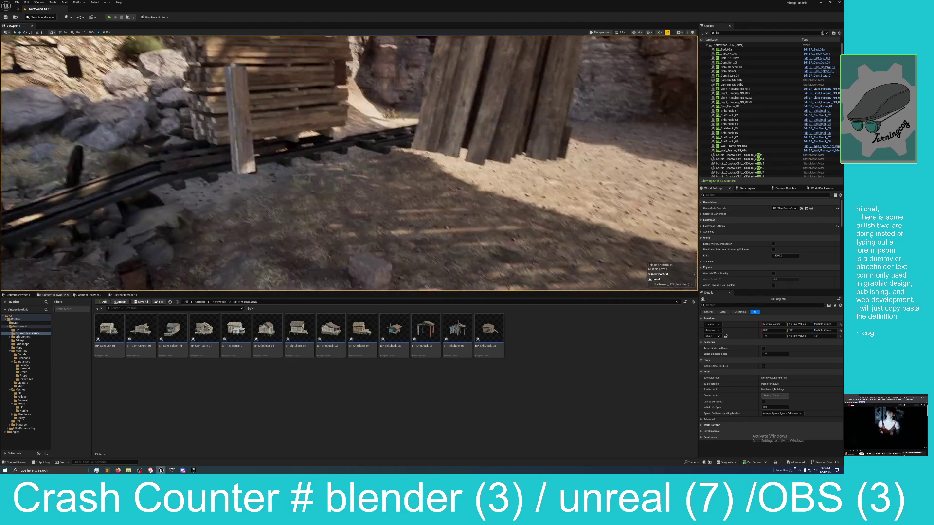
pyautogui.press('d')
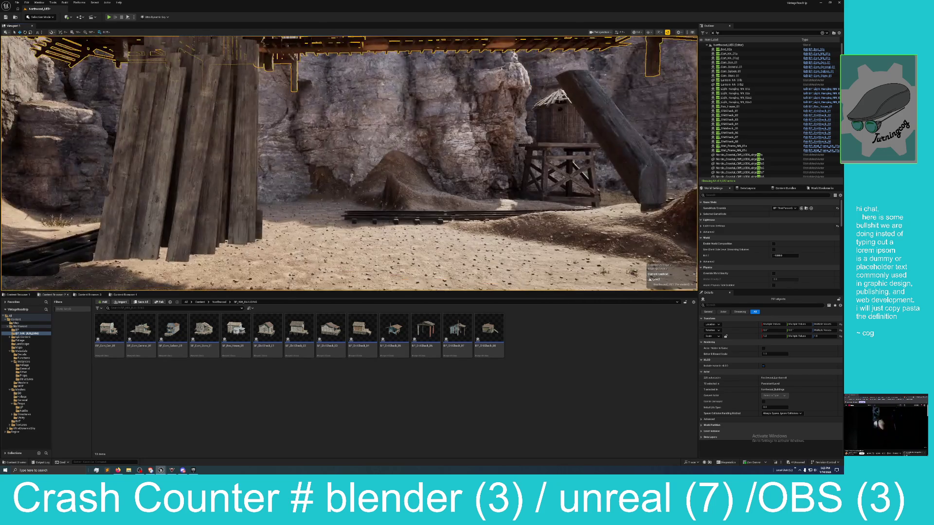
pyautogui.press('a')
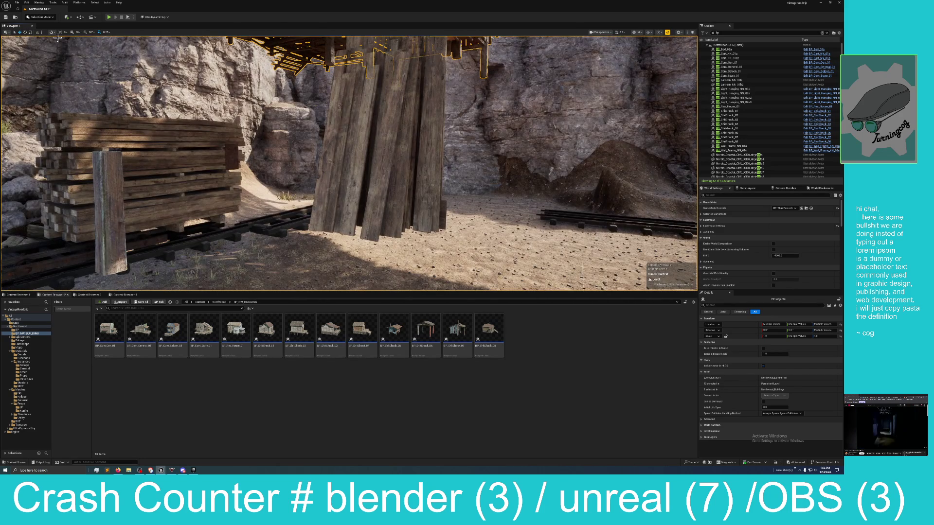
pyautogui.click(27, 3)
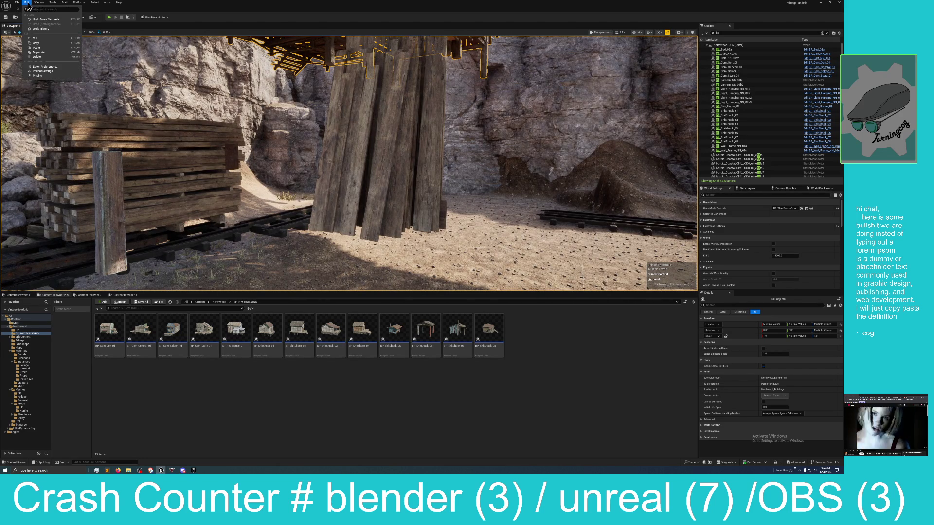
pyautogui.click(39, 23)
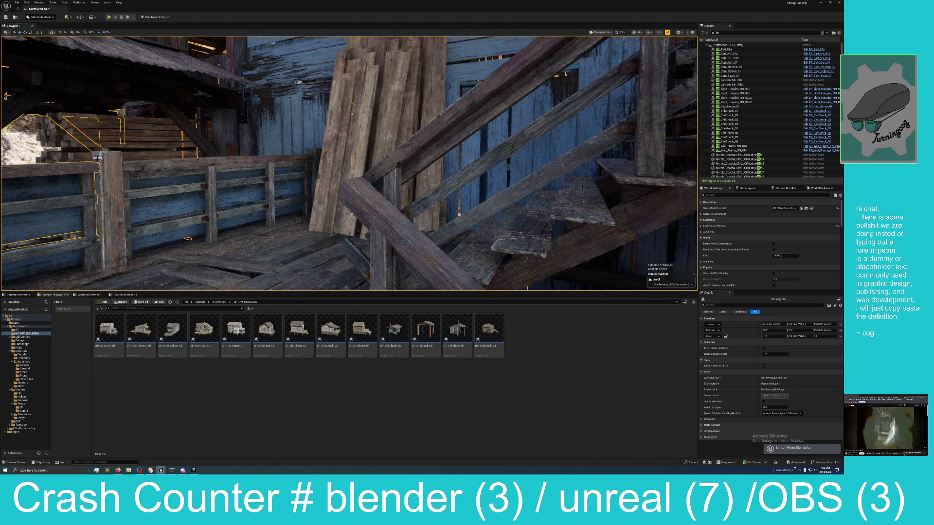
# Ctrl-add the staircase's bracketed post to the selection (233 objects) and frame the selection
pyautogui.press('d')
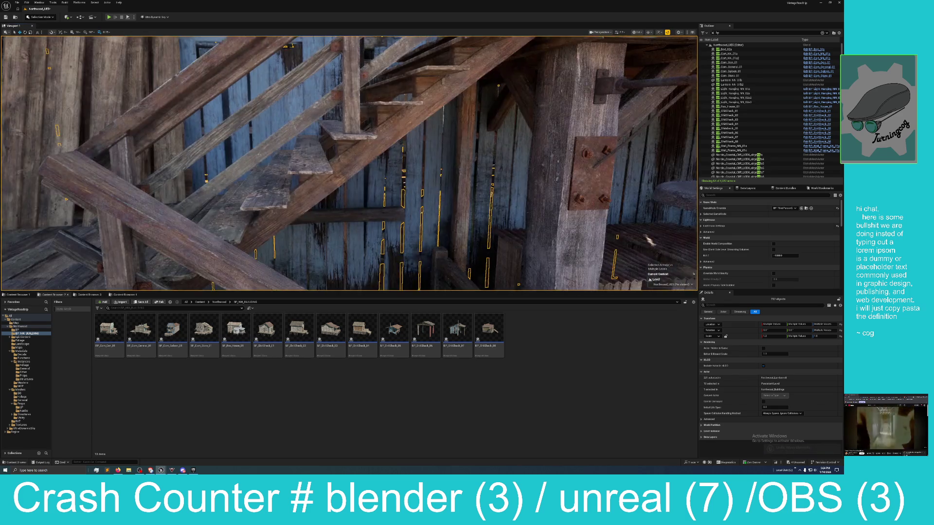
pyautogui.press('d')
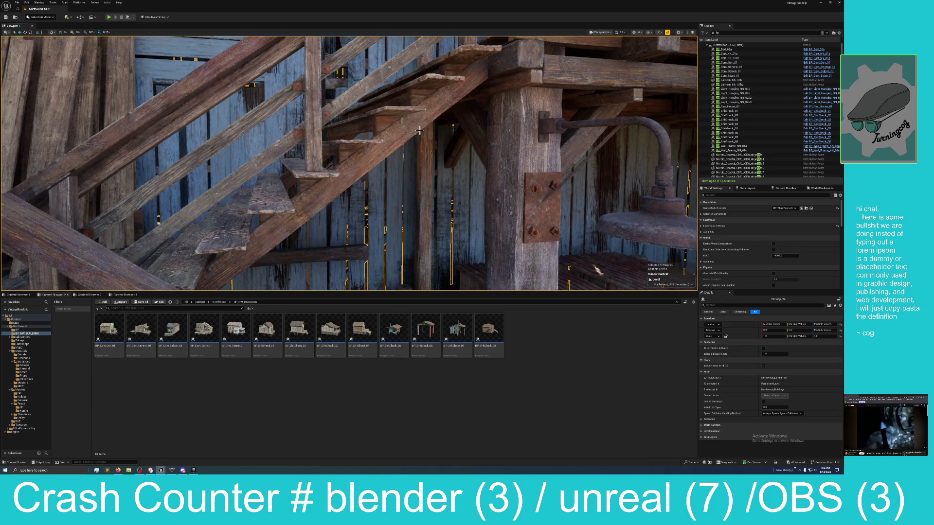
pyautogui.keyDown('ctrl'); pyautogui.click(462, 138); pyautogui.keyUp('ctrl')
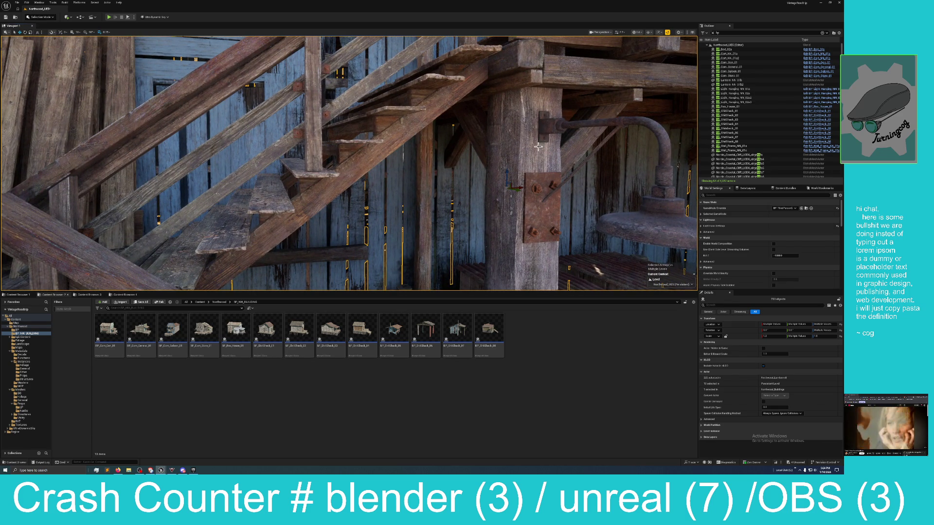
pyautogui.press('f')
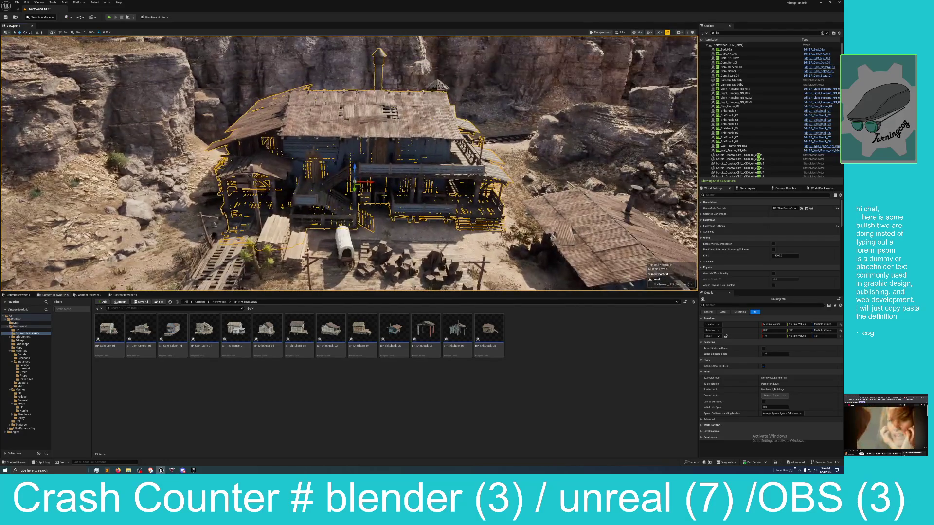
pyautogui.moveTo(355, 166); pyautogui.dragTo(356, 136)
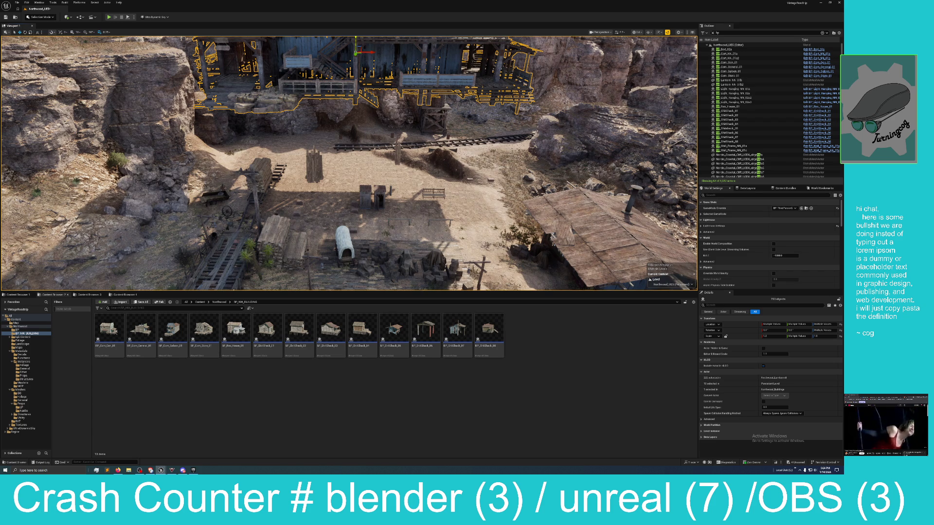
# Fly to the bench, undo the accidental building move, set the pivot on the wall, and scroll around the outhouses
pyautogui.moveTo(339, 123)
pyautogui.mouseDown()
pyautogui.moveTo(339, 47)
pyautogui.moveTo(404, 46)
pyautogui.mouseUp()
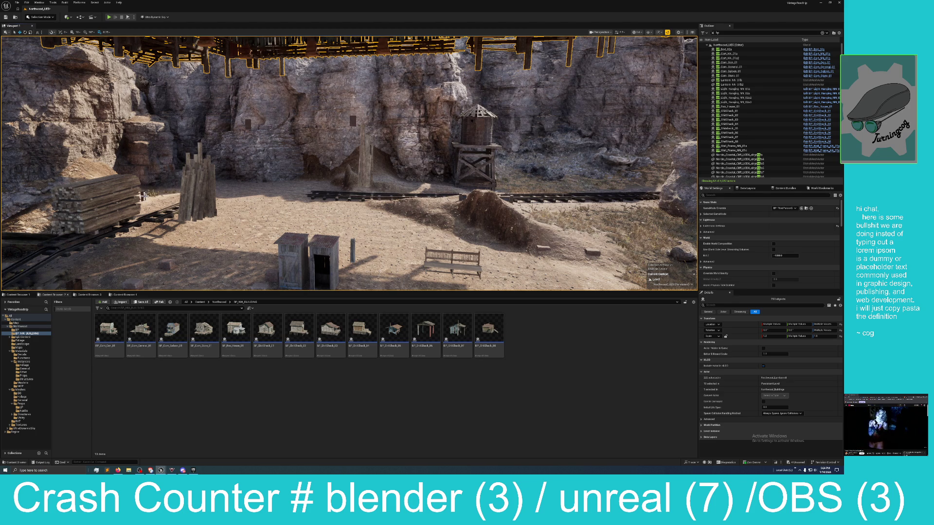
pyautogui.click(26, 3)
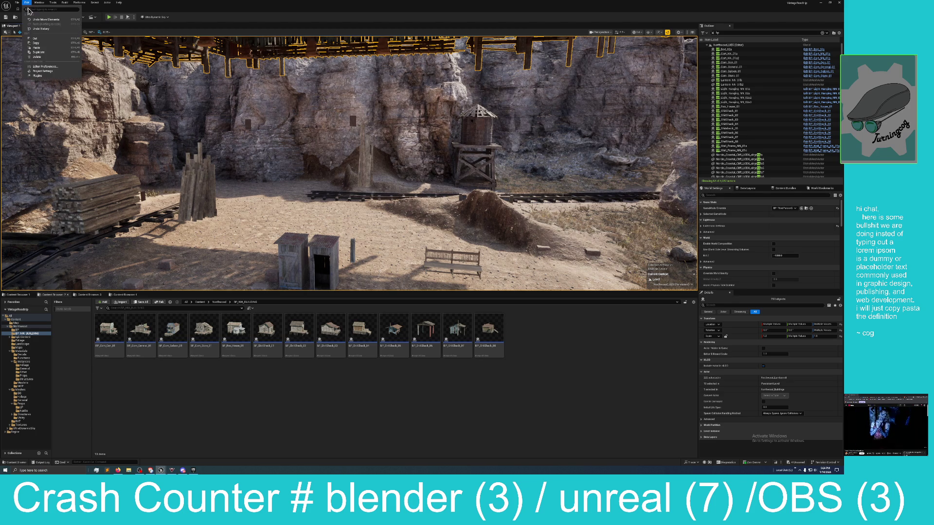
pyautogui.click(35, 21)
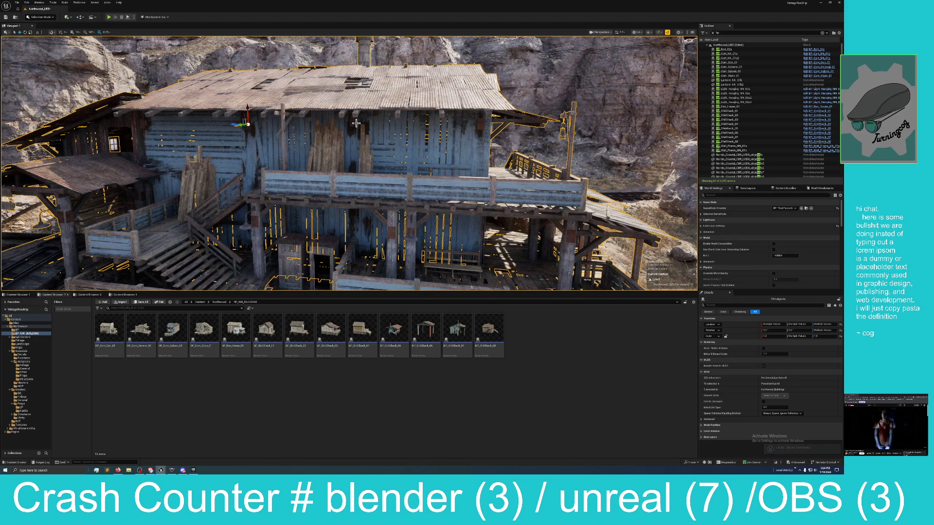
pyautogui.keyDown('alt'); pyautogui.middleClick(346, 124); pyautogui.keyUp('alt')
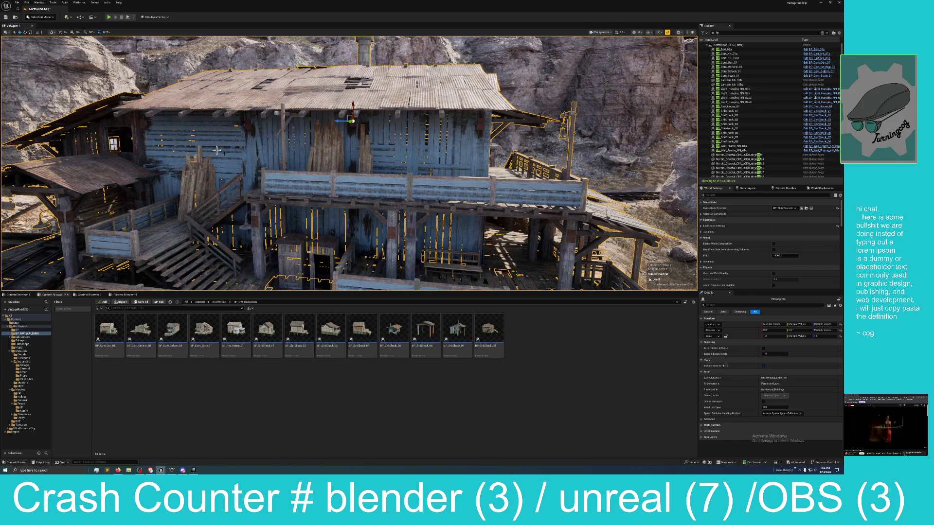
pyautogui.scroll(-5, 217, 150)
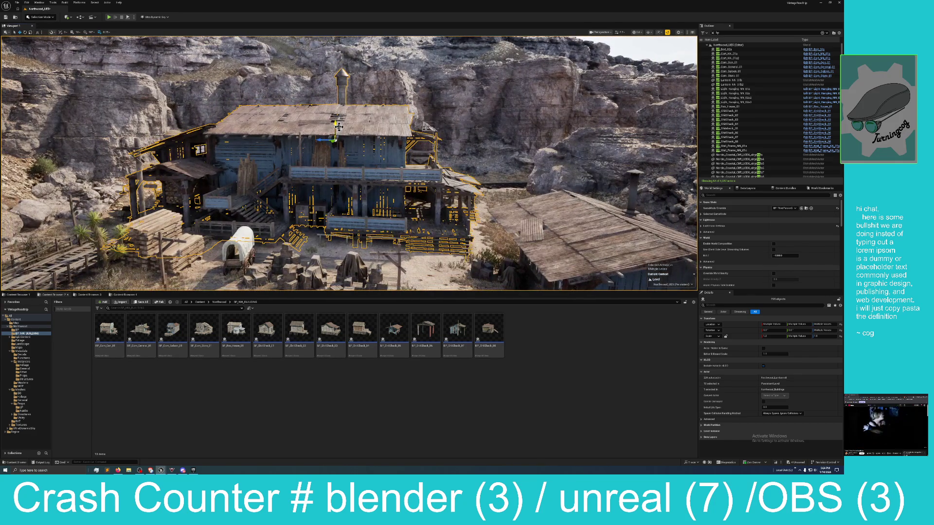
pyautogui.scroll(3, 335, 129)
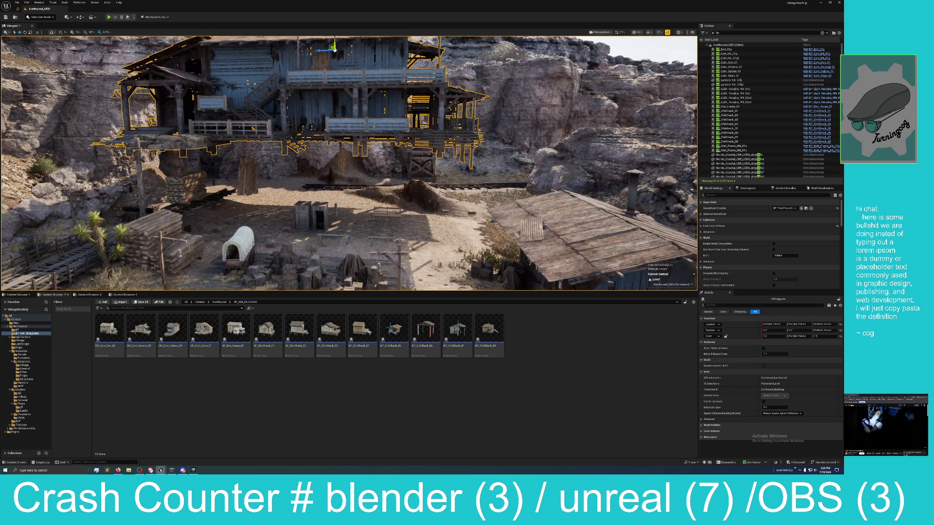
pyautogui.scroll(5, 333, 210)
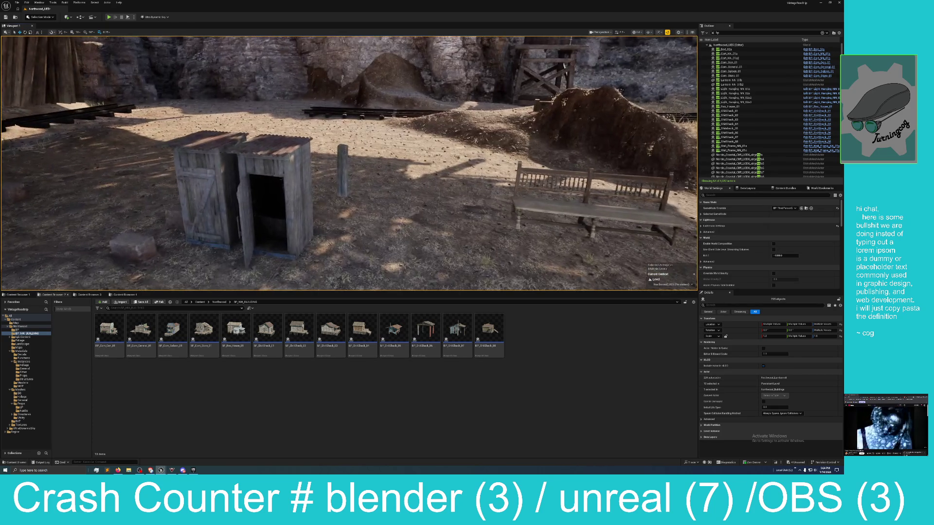
# Revert the building's move with Edit > Undo Move Elements and press F to frame it
pyautogui.click(27, 2)
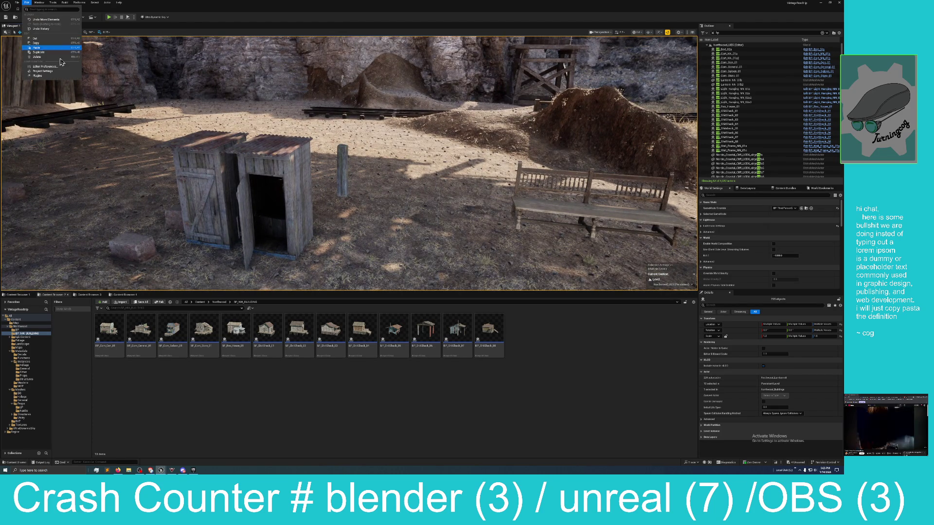
pyautogui.click(55, 20)
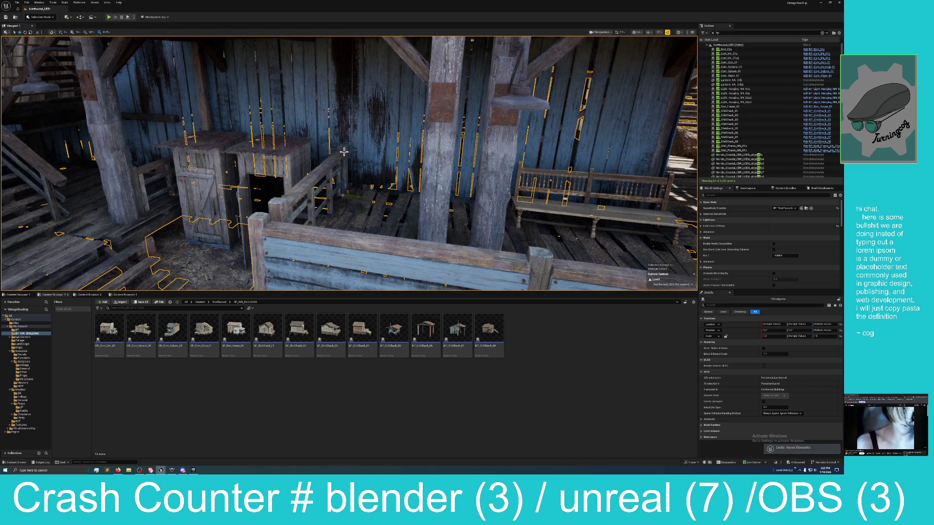
pyautogui.press('f')
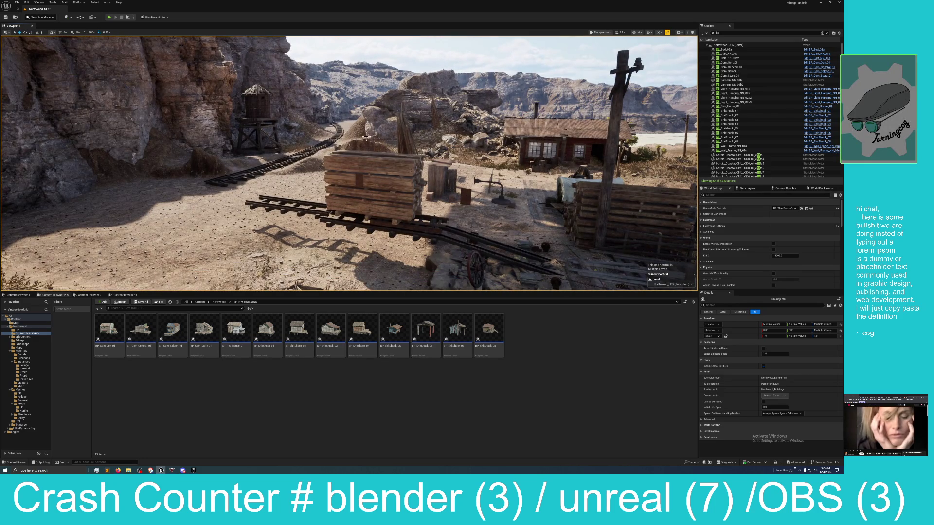
# Undo the building's last move, add the wooden post and a nearby piece to the selection, and frame it
pyautogui.click(28, 2)
pyautogui.click(45, 20)
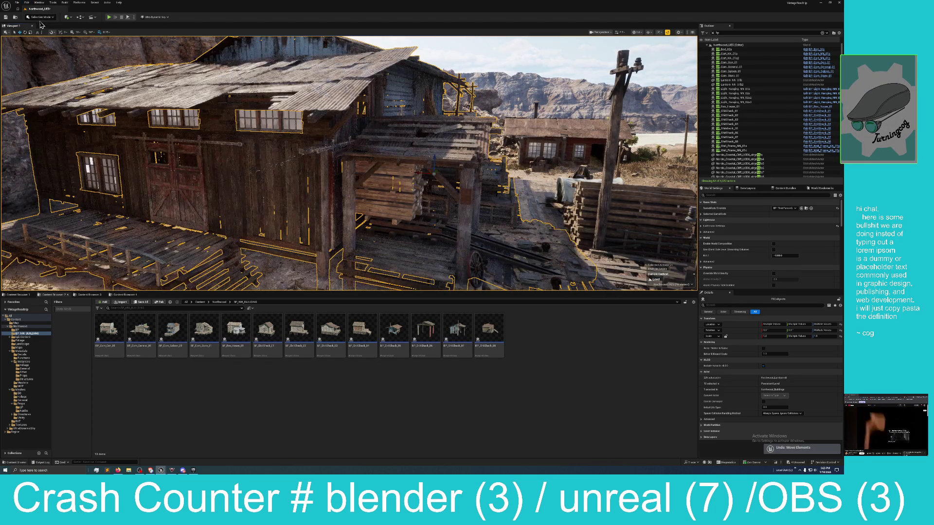
pyautogui.keyDown('ctrl'); pyautogui.click(466, 201); pyautogui.keyUp('ctrl')
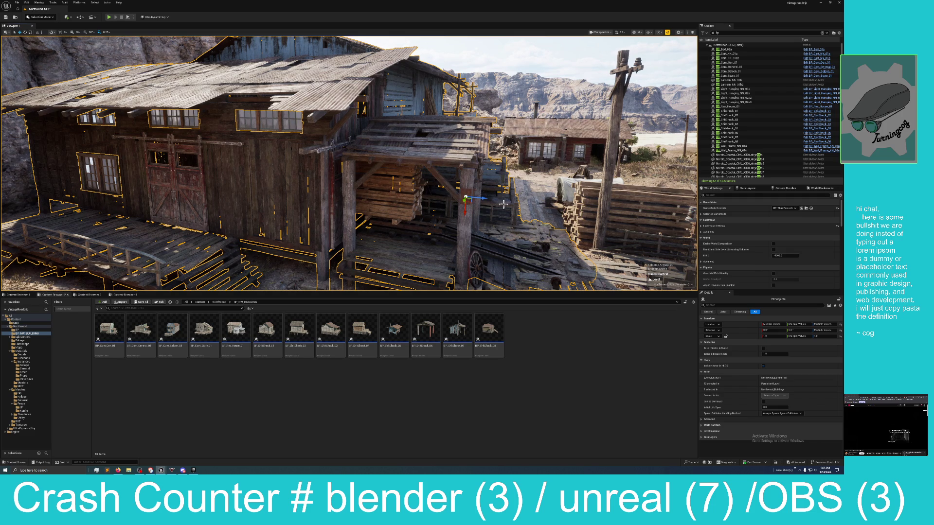
pyautogui.keyDown('ctrl'); pyautogui.click(380, 186); pyautogui.keyUp('ctrl')
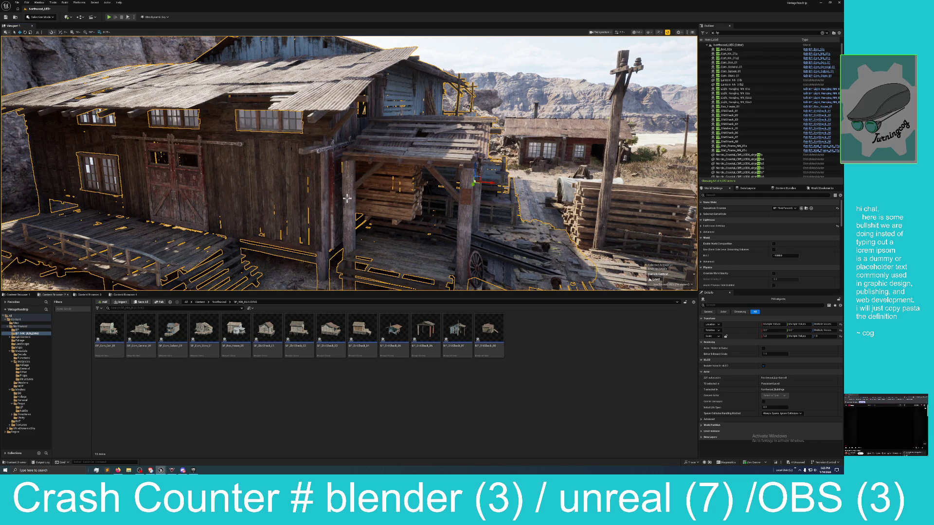
pyautogui.scroll(-10, 349, 163)
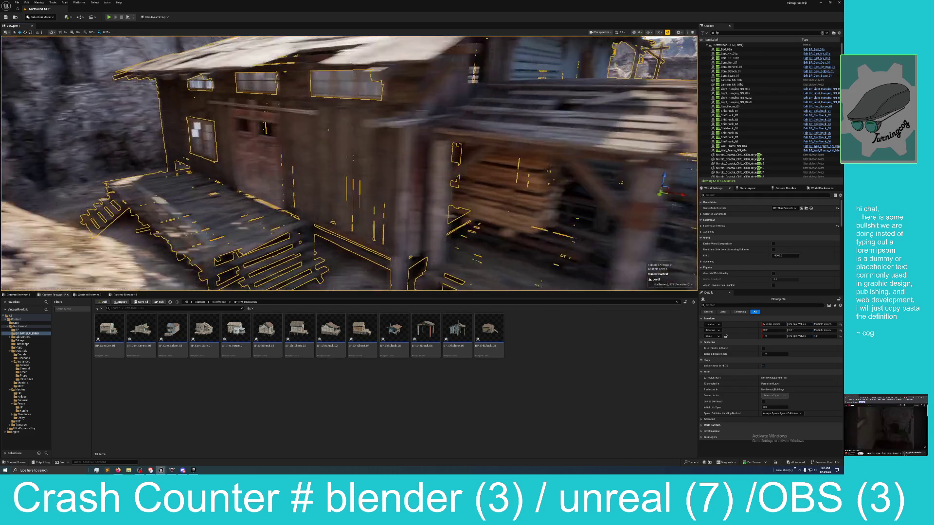
pyautogui.scroll(-5, 349, 163)
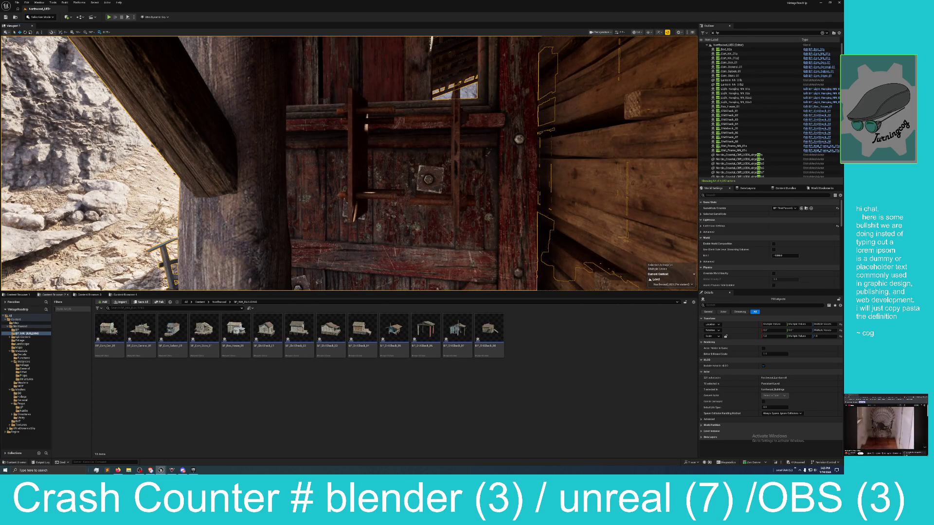
pyautogui.scroll(-10, 349, 163)
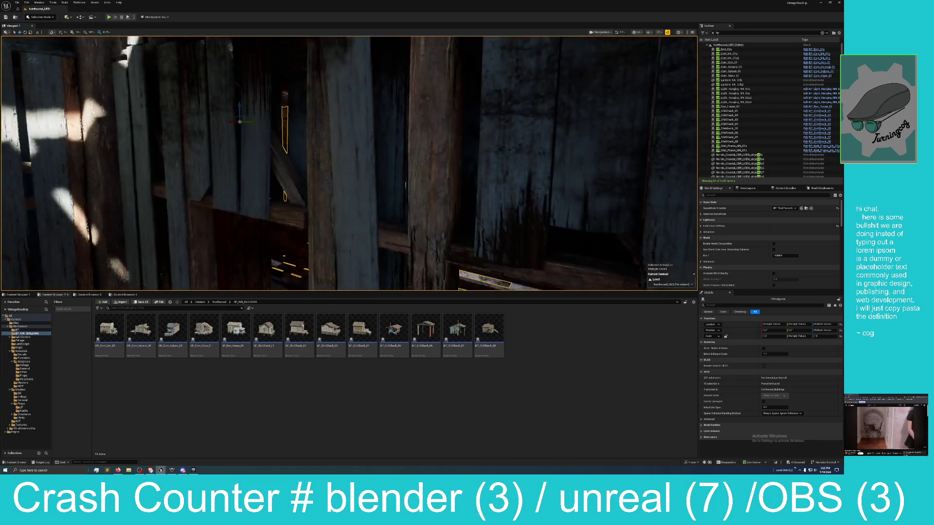
pyautogui.press('f')
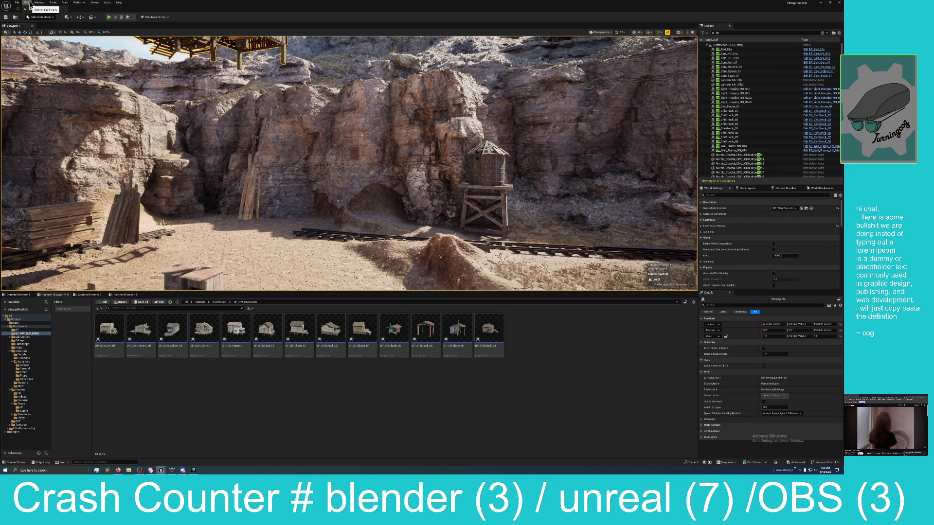
# Undo the building's last move, then fly past the cliffs, shack, stairs and woodpile to inspect it
pyautogui.click(37, 21)
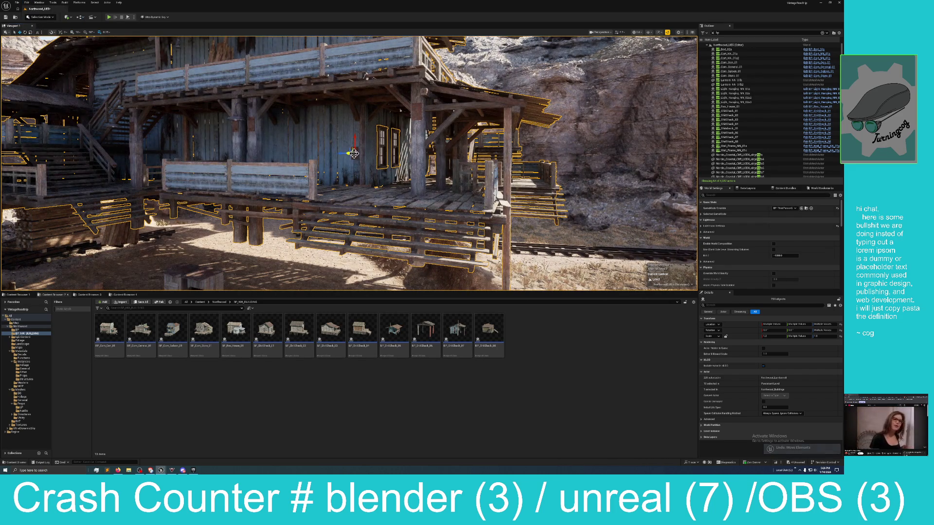
pyautogui.moveTo(348, 154)
pyautogui.mouseDown()
pyautogui.moveTo(272, 165)
pyautogui.moveTo(253, 185)
pyautogui.mouseUp()
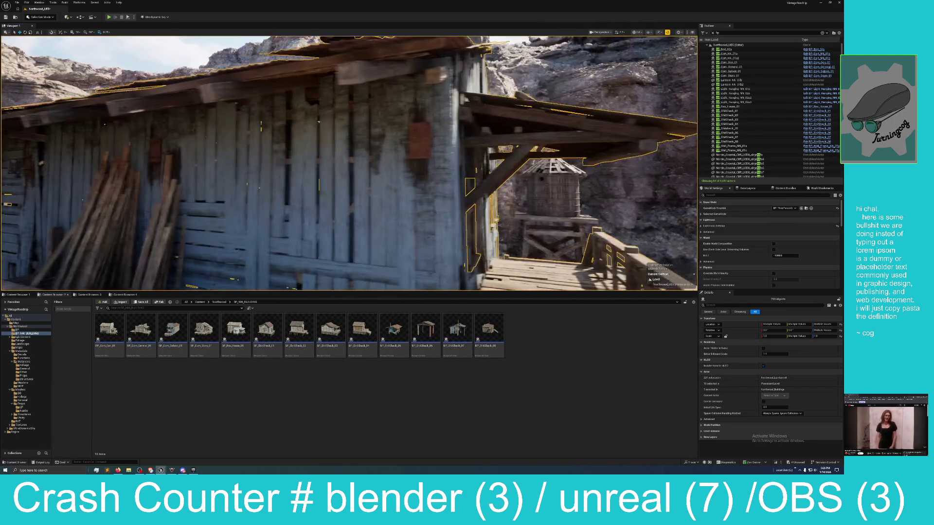
pyautogui.moveTo(405, 138); pyautogui.dragTo(374, 143)
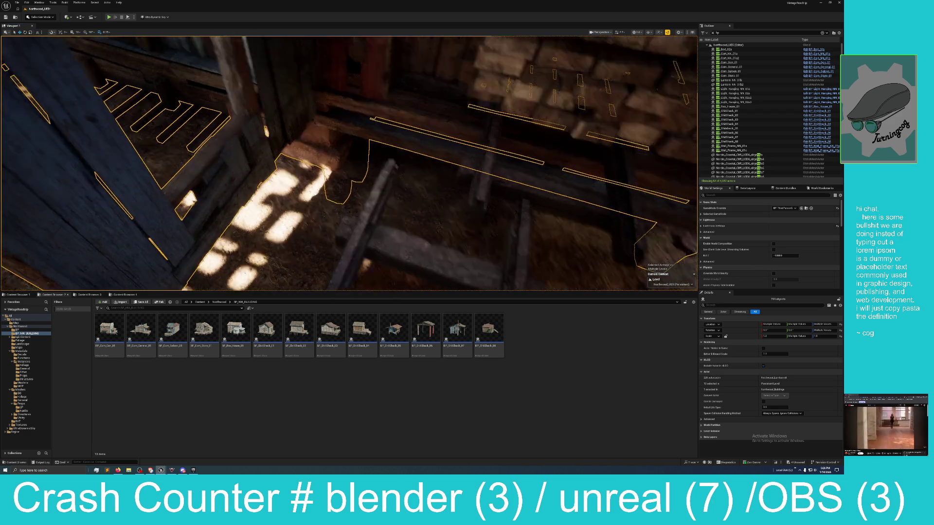
pyautogui.moveTo(242, 205)
pyautogui.mouseDown()
pyautogui.moveTo(161, 207)
pyautogui.moveTo(209, 206)
pyautogui.mouseUp()
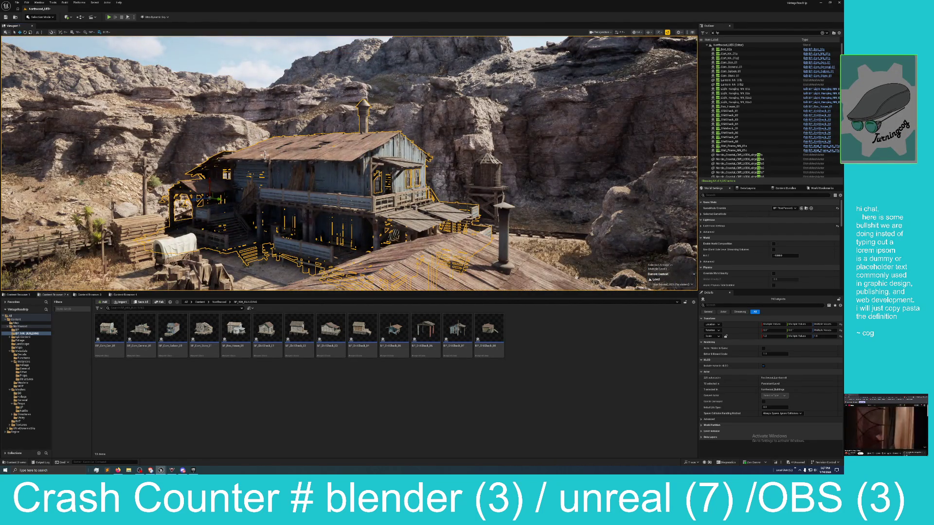
# Undo the accidental lift so the building sits back on the sand
pyautogui.moveTo(229, 199); pyautogui.dragTo(190, 91)
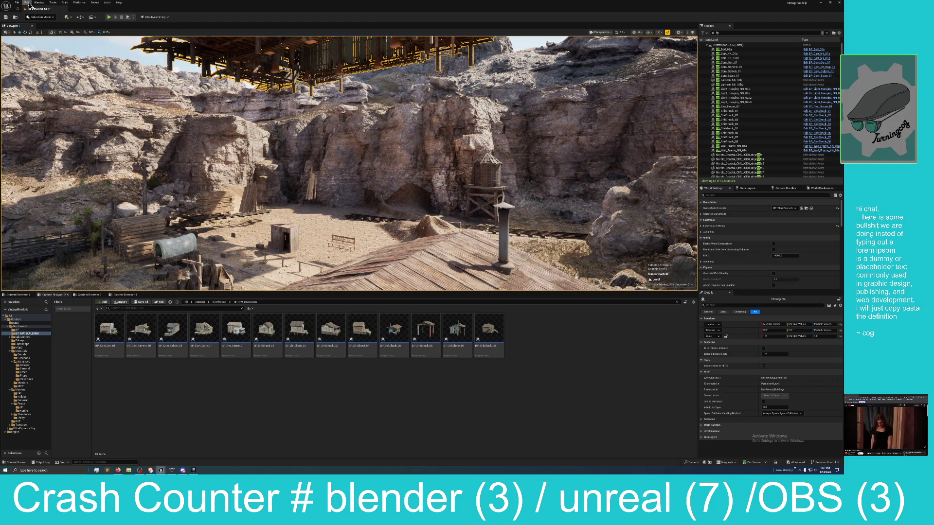
pyautogui.click(28, 4)
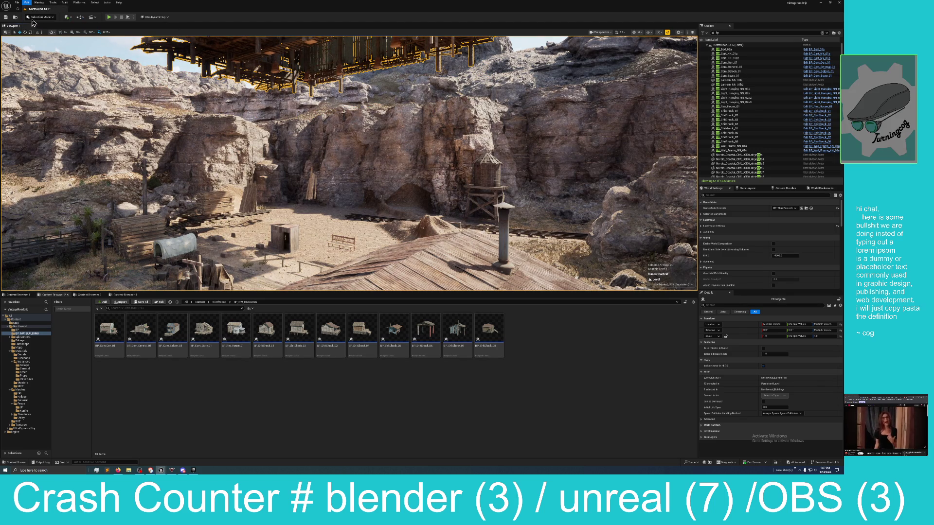
pyautogui.click(33, 21)
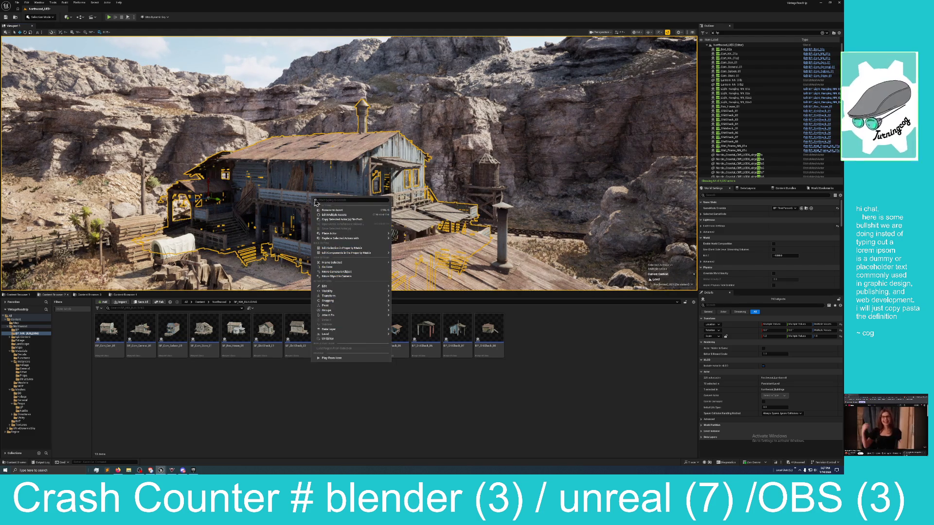
# Ungroup the building into individual actors and bring up the Blueprints dropdown
pyautogui.rightClick(312, 199)
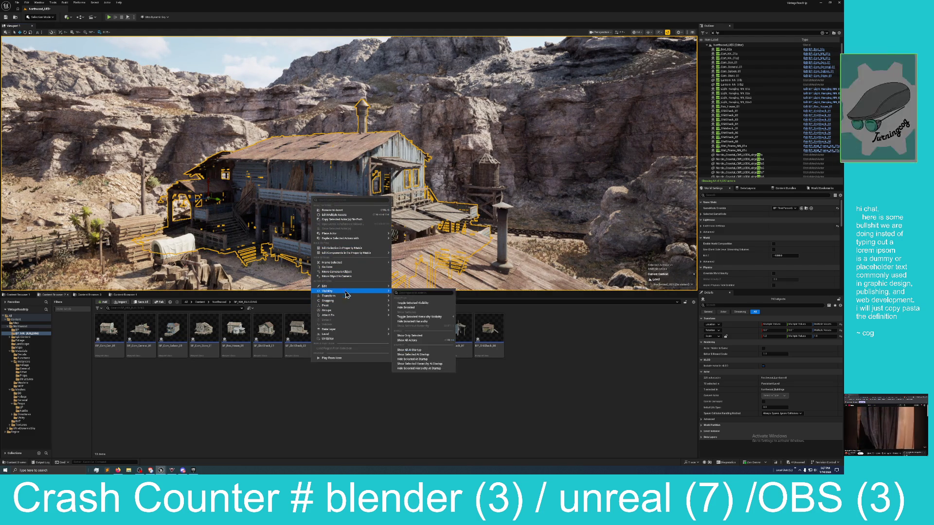
pyautogui.moveTo(384, 311)
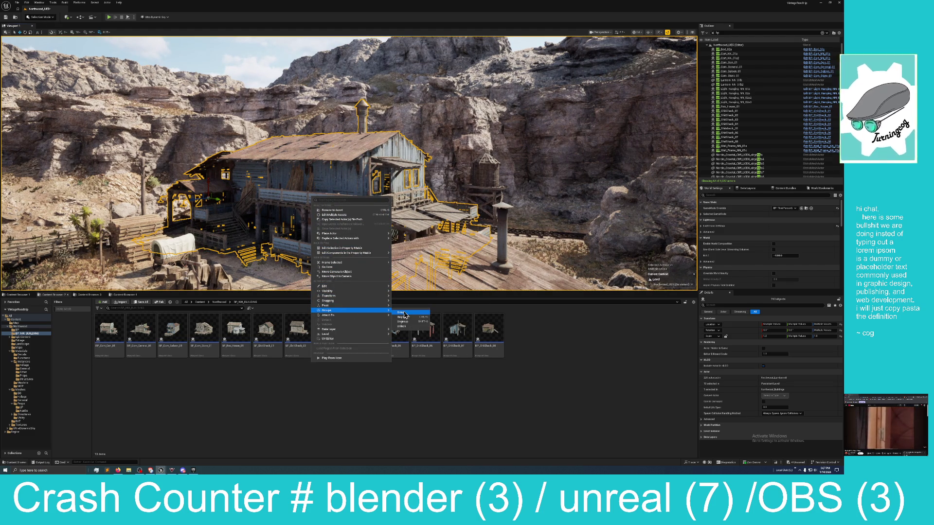
pyautogui.click(408, 322)
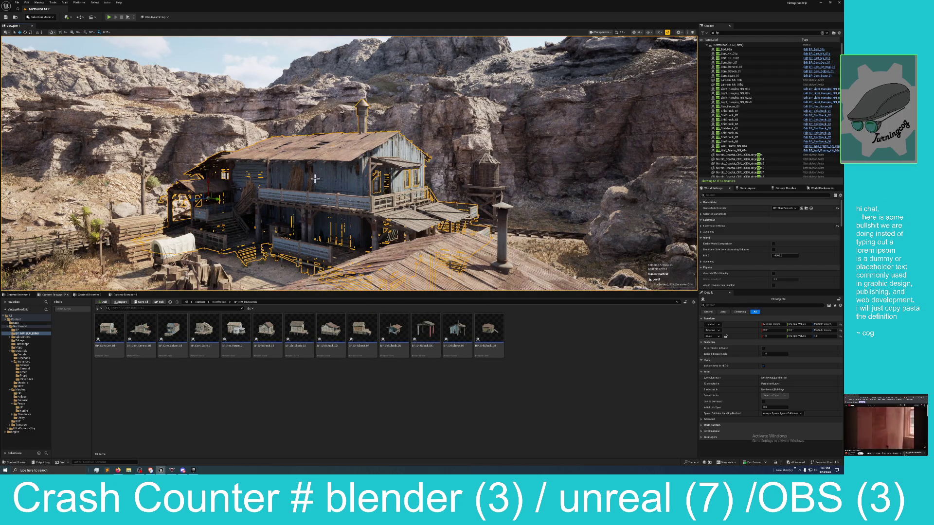
pyautogui.click(80, 17)
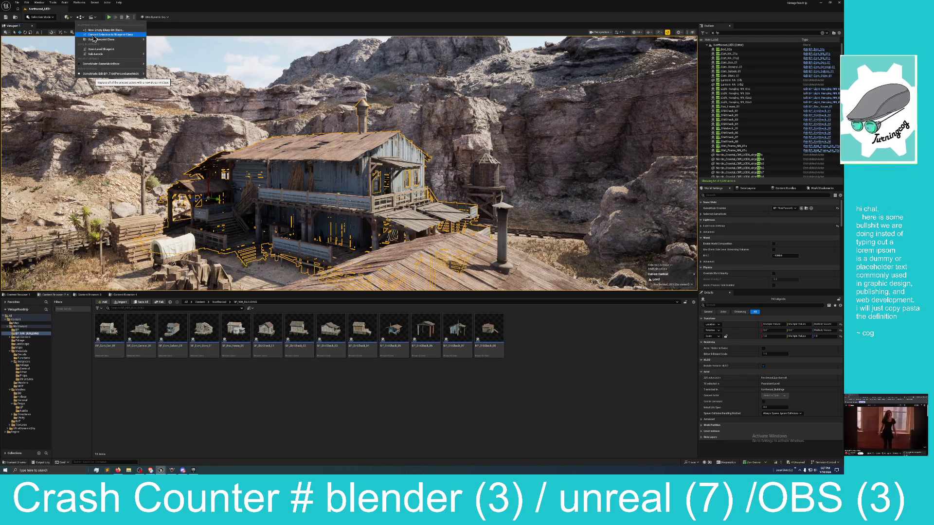
# Harvest the selected building's components into a new Blueprint named BP_Storage_01
pyautogui.click(94, 35)
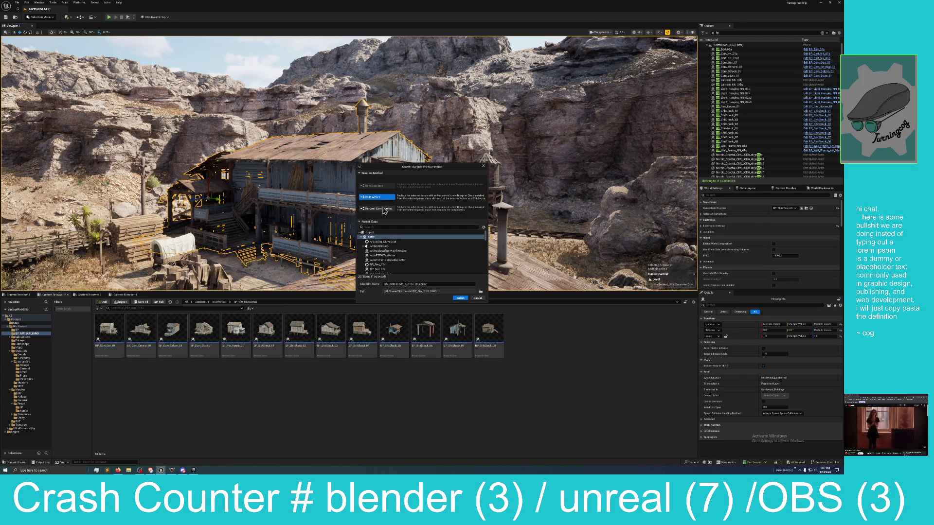
pyautogui.click(384, 209)
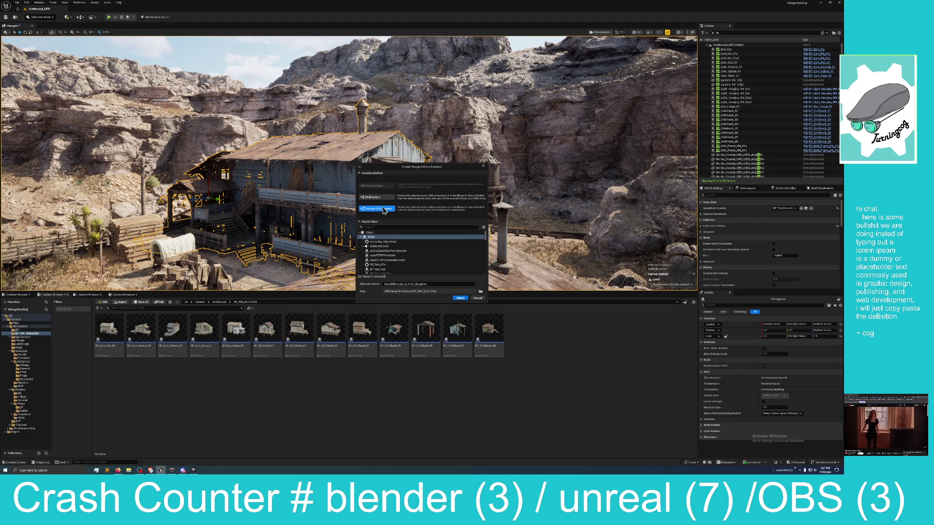
pyautogui.click(438, 284)
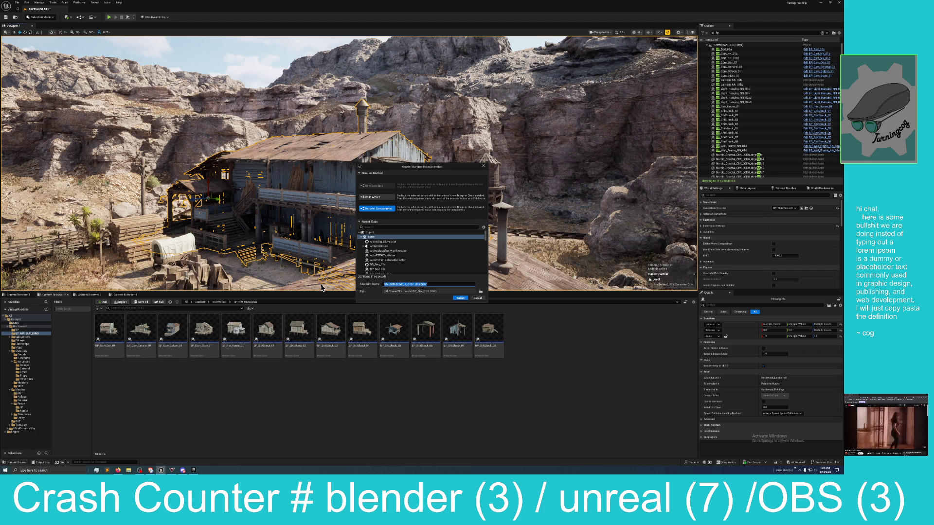
pyautogui.write('BP_')
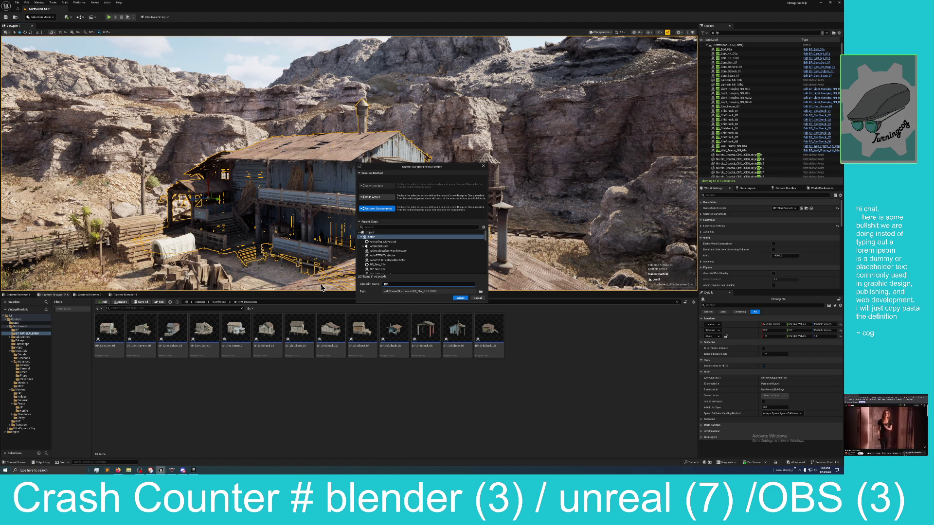
pyautogui.write('Sto')
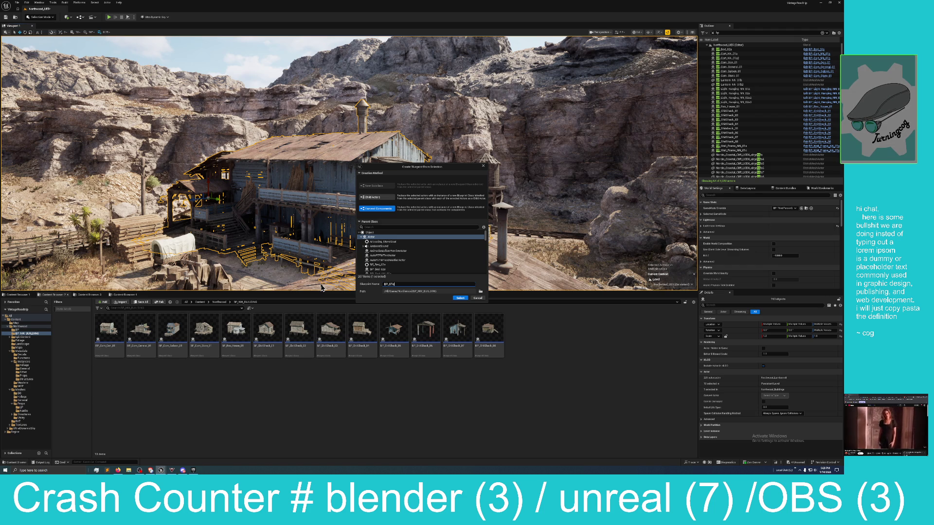
pyautogui.write('ror')
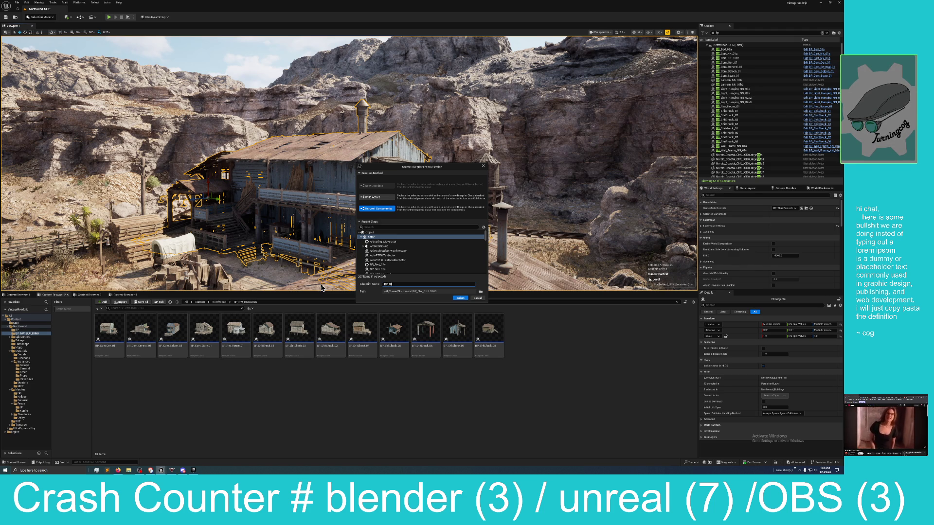
pyautogui.write('tora')
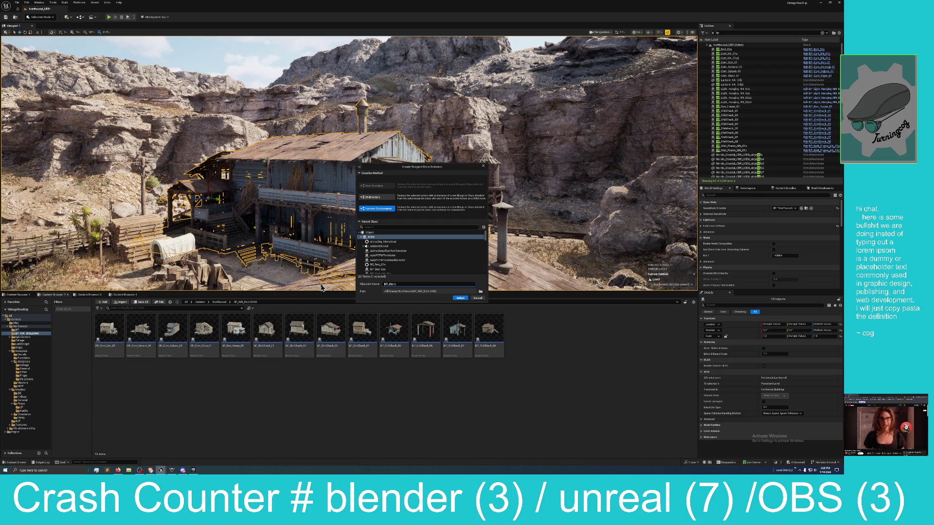
pyautogui.write('ge_')
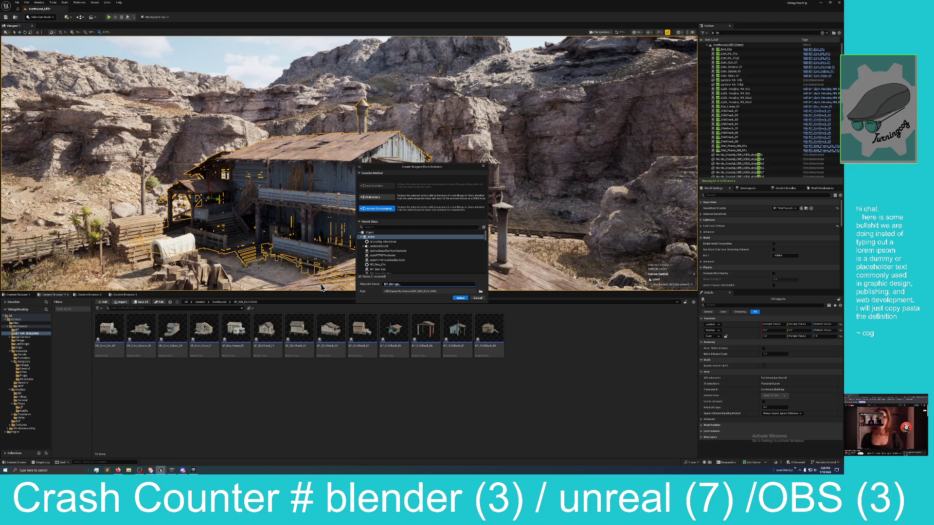
pyautogui.write('01')
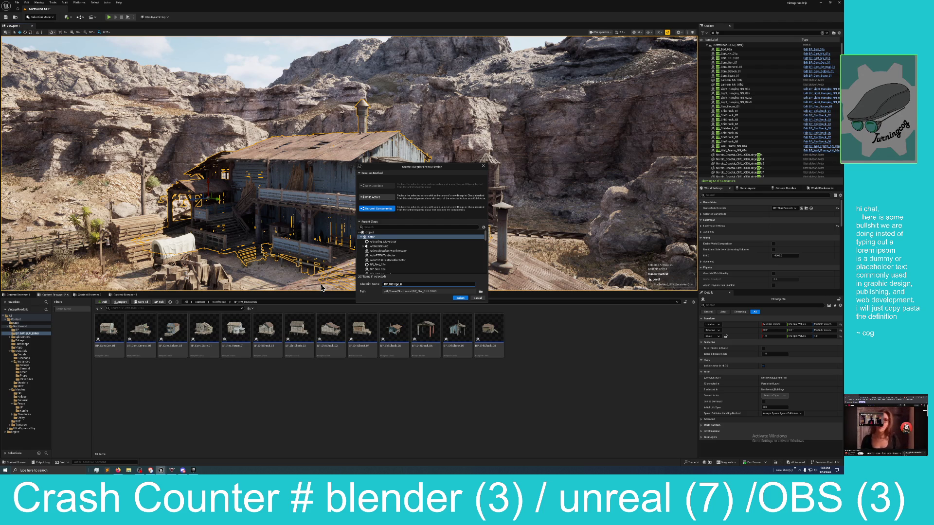
pyautogui.click(477, 298)
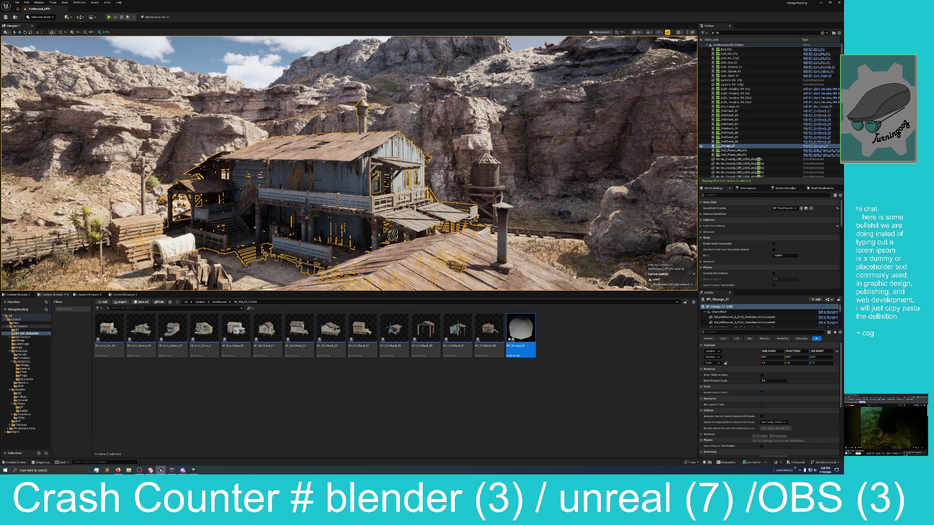
# Open BP_Storage_01 in the Blueprint editor, select the dome mesh, and float the editor window
pyautogui.doubleClick(520, 331)
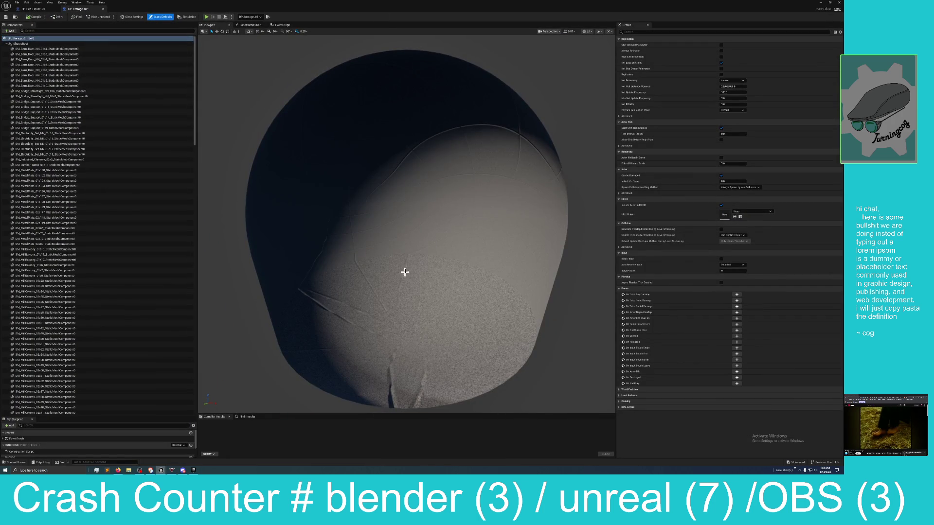
pyautogui.moveTo(404, 272)
pyautogui.mouseDown()
pyautogui.moveTo(411, 248)
pyautogui.moveTo(407, 273)
pyautogui.moveTo(384, 265)
pyautogui.moveTo(404, 265)
pyautogui.mouseUp()
pyautogui.click(404, 262)
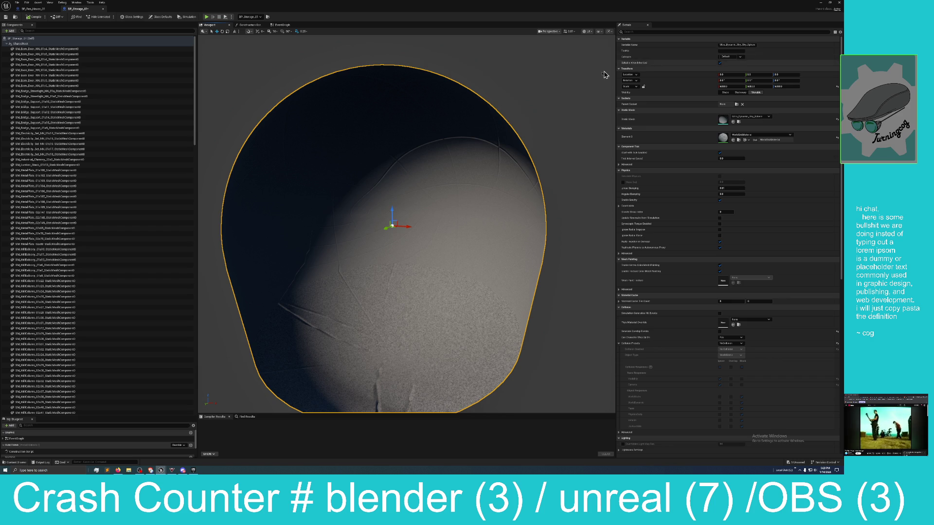
pyautogui.moveTo(741, 8)
pyautogui.mouseDown()
pyautogui.moveTo(737, 21)
pyautogui.moveTo(766, 51)
pyautogui.moveTo(843, 68)
pyautogui.moveTo(804, 63)
pyautogui.moveTo(843, 53)
pyautogui.mouseUp()
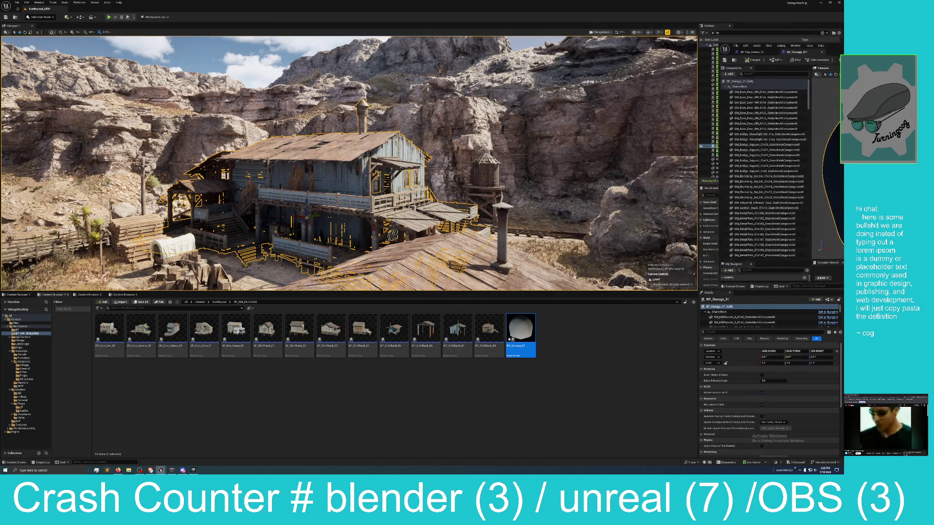
# Move the Blueprint window aside and undo replacing the building with the Blueprint
pyautogui.moveTo(756, 52); pyautogui.dragTo(843, 42)
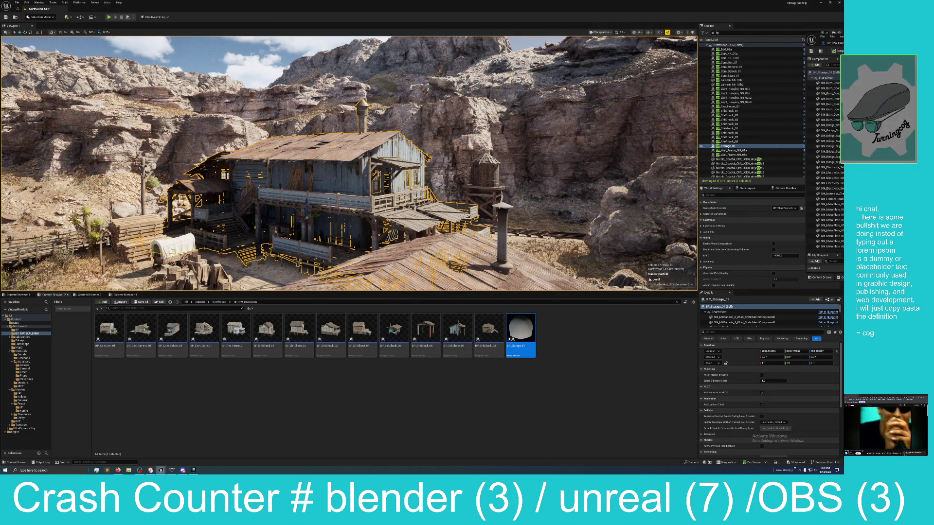
pyautogui.moveTo(469, 130); pyautogui.dragTo(691, 151)
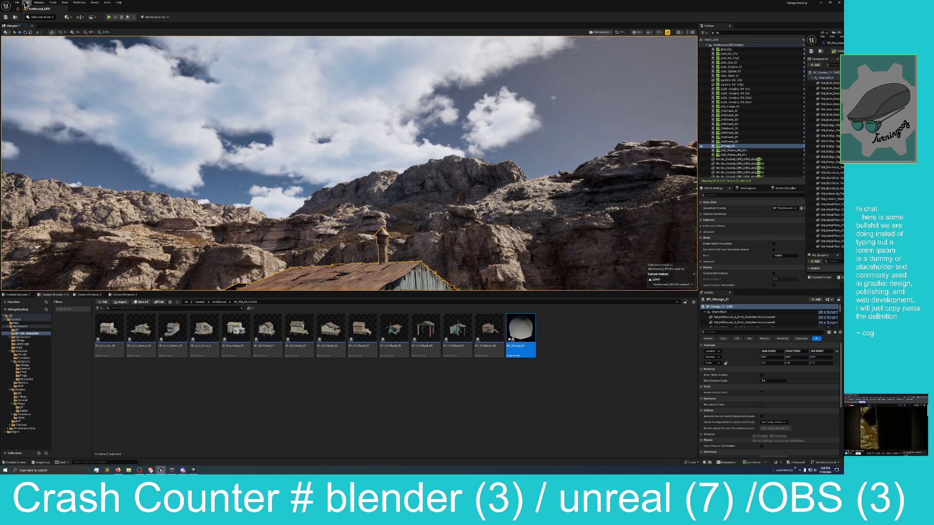
pyautogui.click(26, 3)
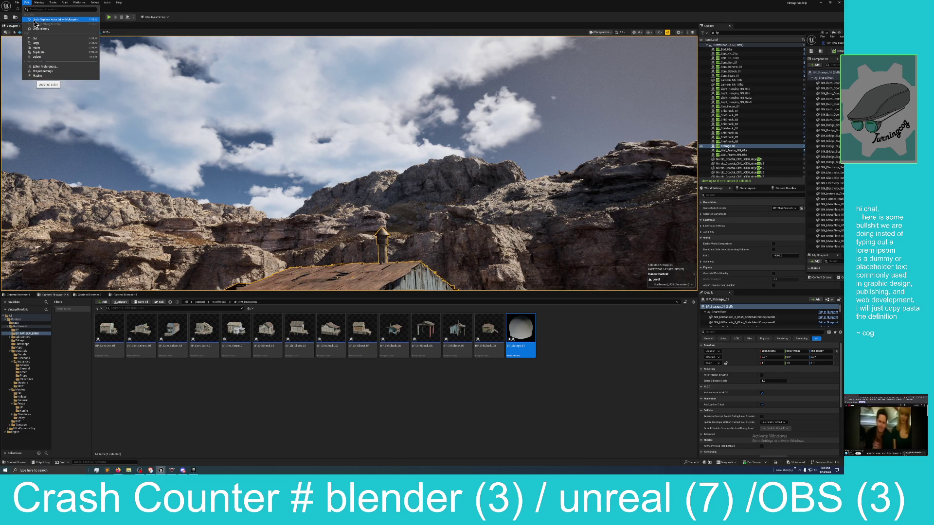
pyautogui.click(34, 20)
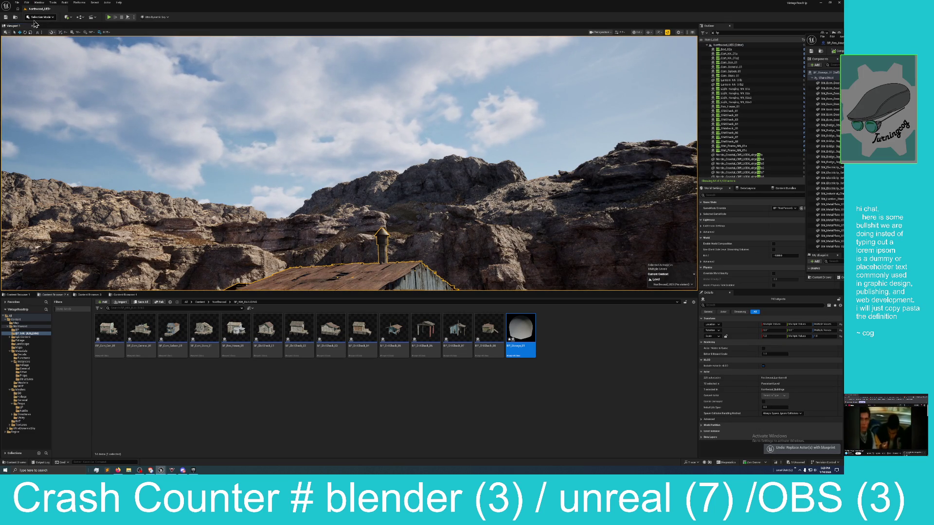
# Undo the ungroup, frame the building, and bring the Blueprint window back into view
pyautogui.click(27, 2)
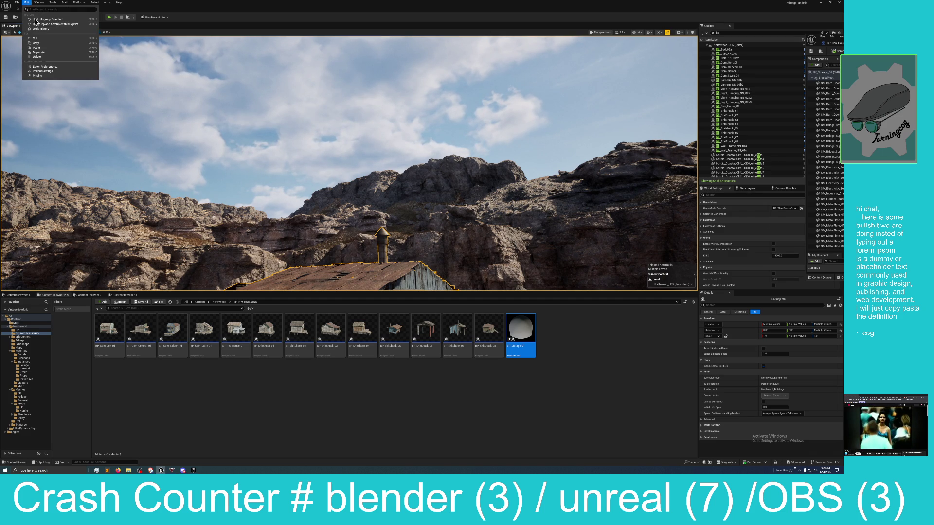
pyautogui.click(36, 21)
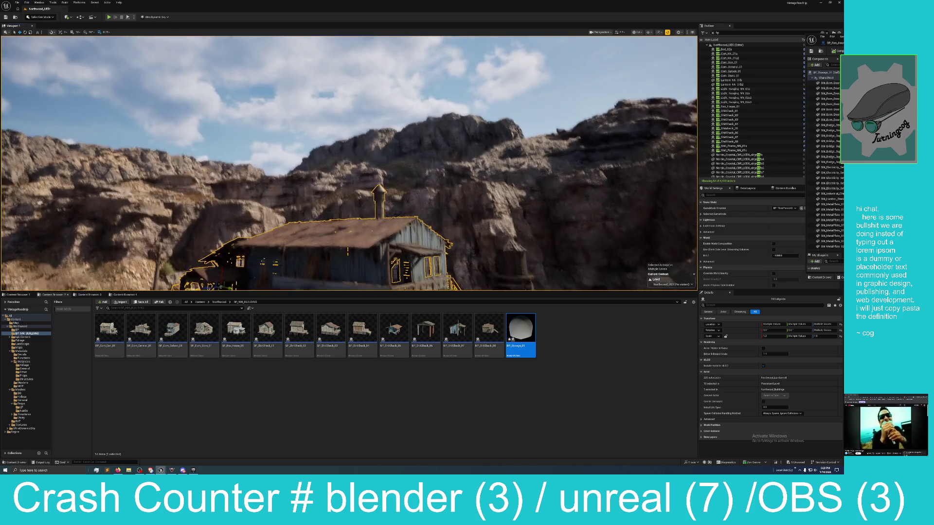
pyautogui.press('f')
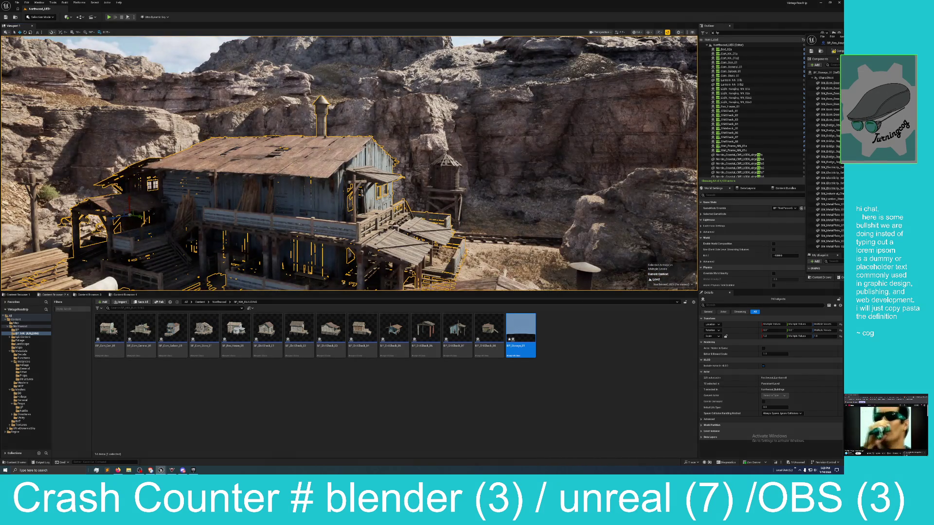
pyautogui.moveTo(831, 38)
pyautogui.mouseDown()
pyautogui.moveTo(518, 165)
pyautogui.moveTo(322, 196)
pyautogui.moveTo(328, 187)
pyautogui.mouseUp()
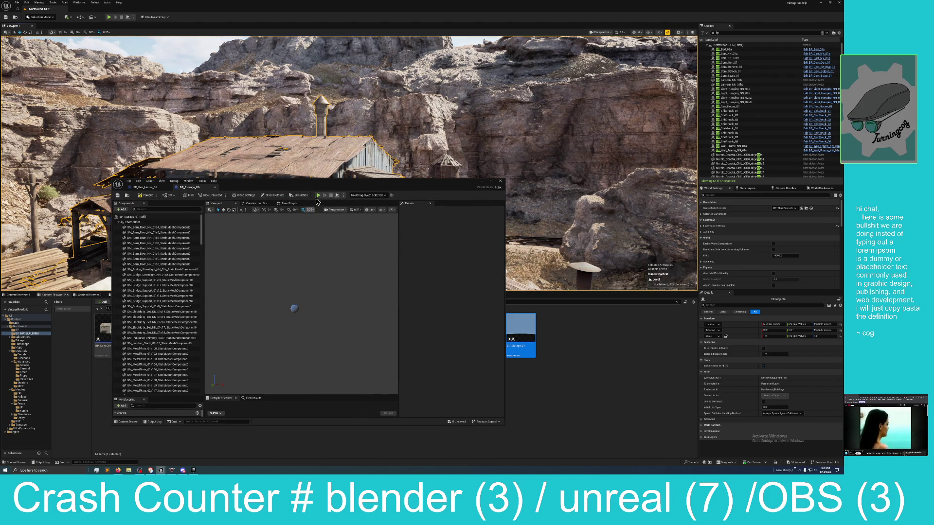
# Maximize the BP_Storage_01 editor and scroll through its long component list
pyautogui.moveTo(317, 187)
pyautogui.mouseDown()
pyautogui.moveTo(843, 146)
pyautogui.moveTo(876, 130)
pyautogui.moveTo(861, 156)
pyautogui.moveTo(359, 170)
pyautogui.moveTo(358, 19)
pyautogui.mouseUp()
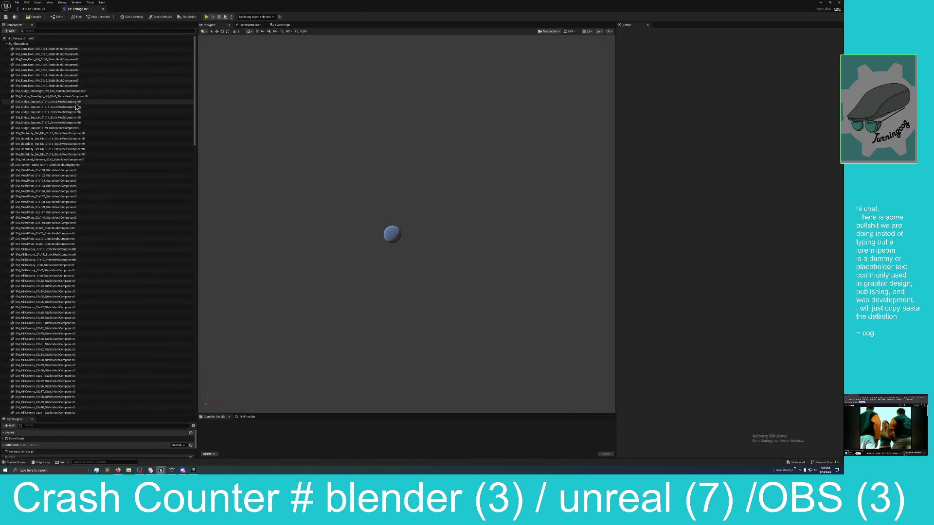
pyautogui.scroll(-1, 140, 154)
pyautogui.scroll(-3, 178, 249)
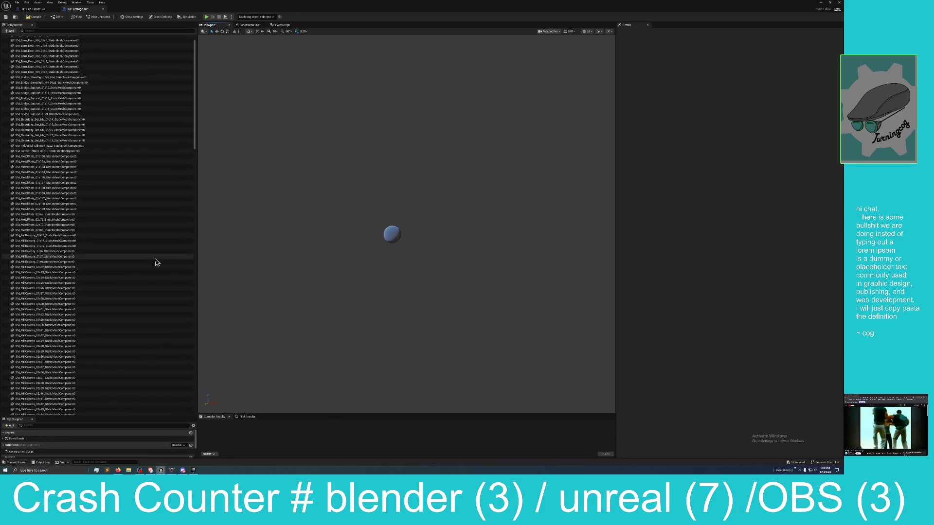
pyautogui.moveTo(197, 132); pyautogui.dragTo(194, 219)
pyautogui.rightClick(409, 297)
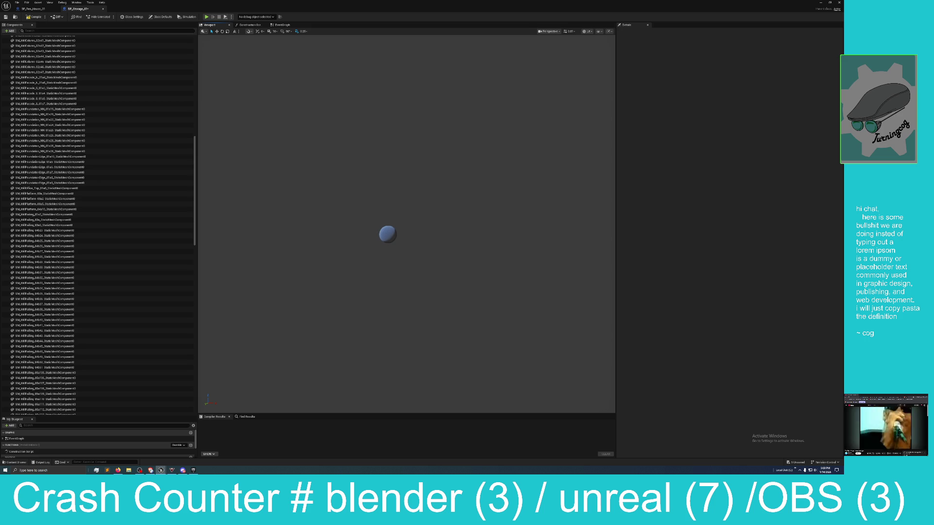
pyautogui.scroll(3, 409, 298)
pyautogui.scroll(2, 408, 298)
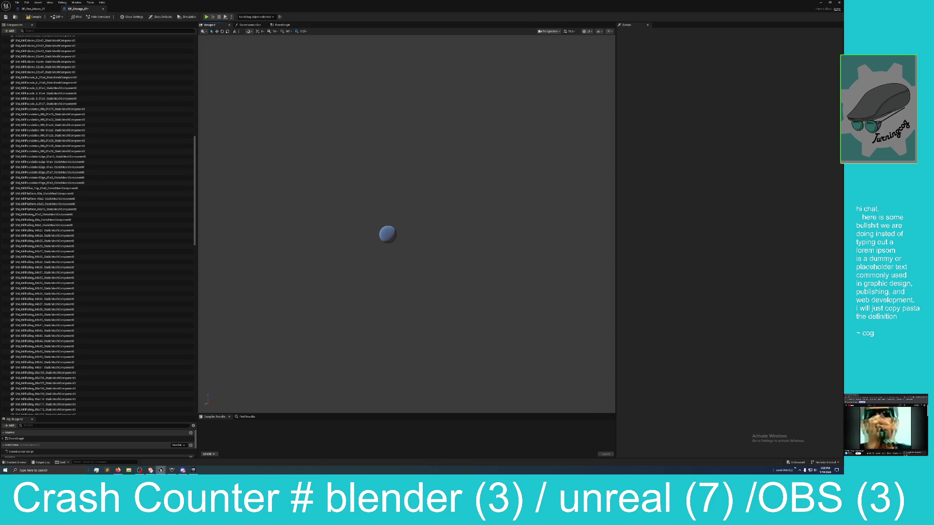
pyautogui.scroll(2, 409, 298)
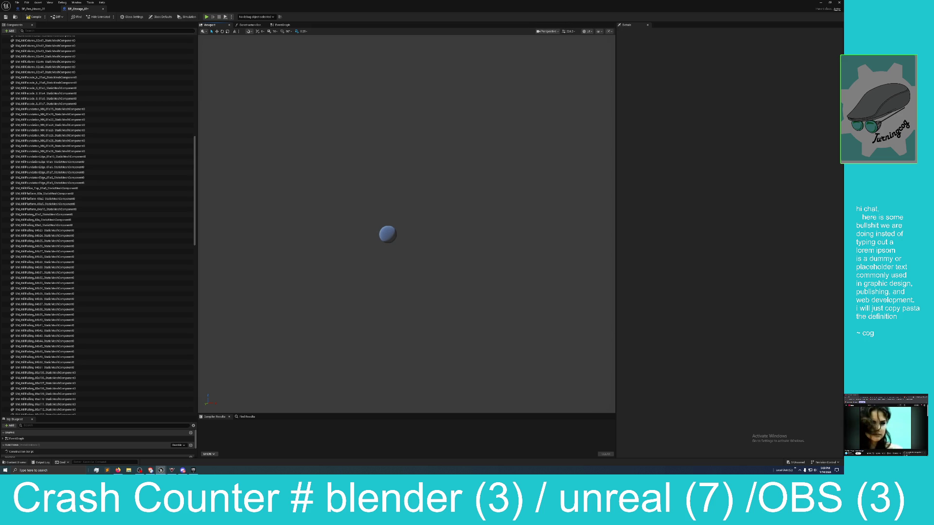
pyautogui.scroll(2, 409, 297)
pyautogui.scroll(2, 409, 297)
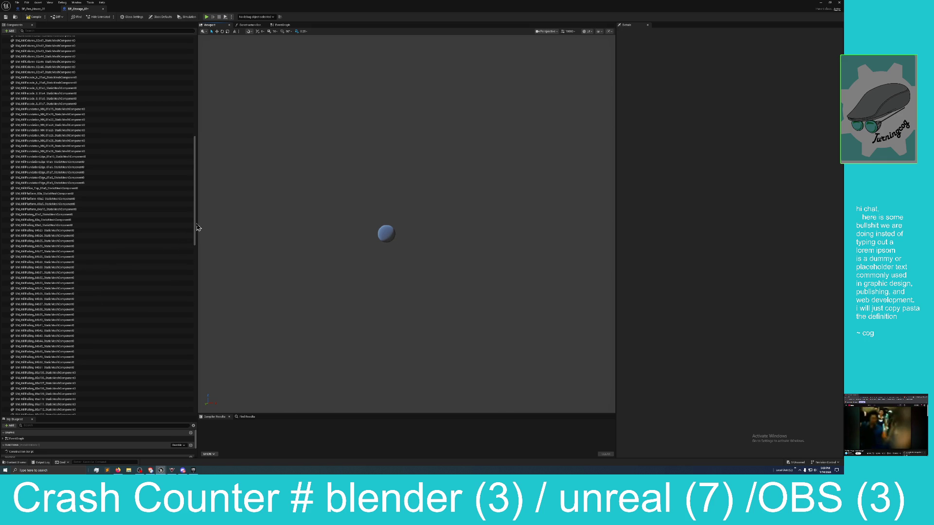
# Delete the Ultra_Dynamic_Sky components from SkyRoot to VolumetricCloud, then float the editor again
pyautogui.moveTo(197, 227); pyautogui.dragTo(190, 410)
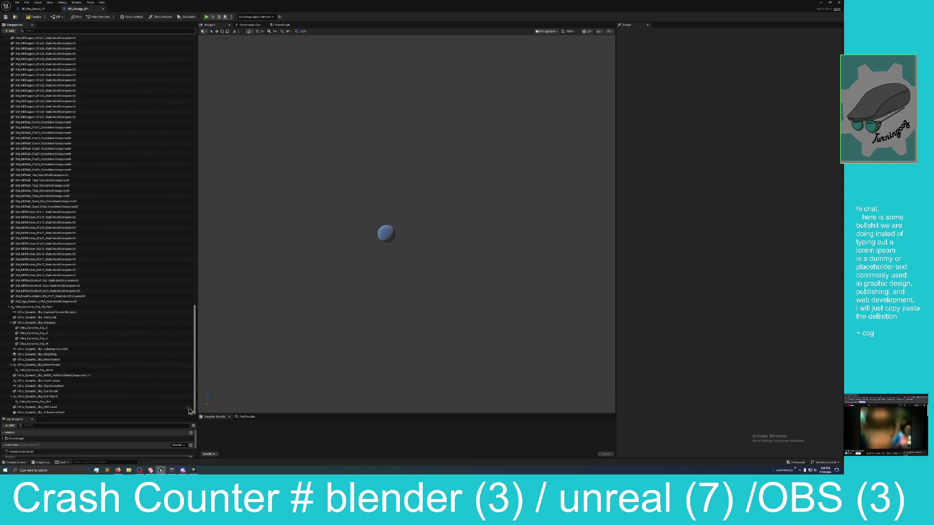
pyautogui.click(73, 306)
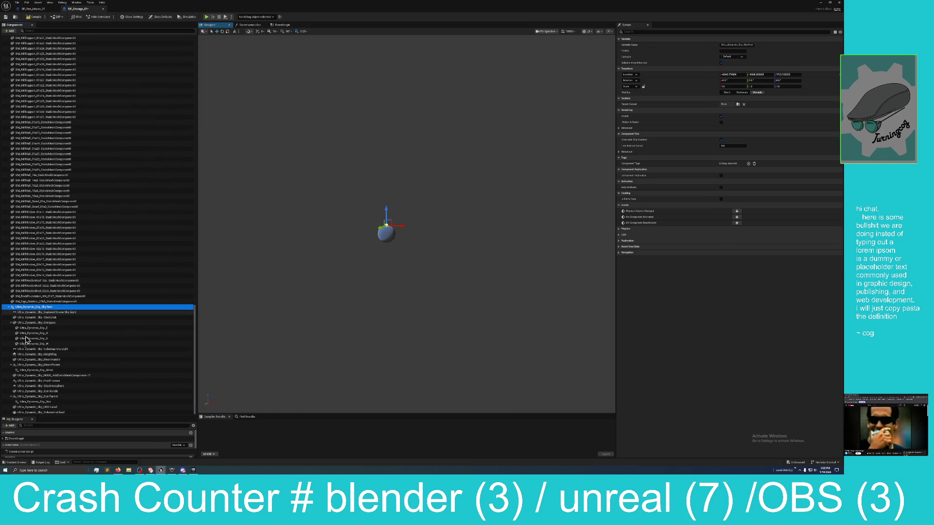
pyautogui.keyDown('shift'); pyautogui.click(30, 412); pyautogui.keyUp('shift')
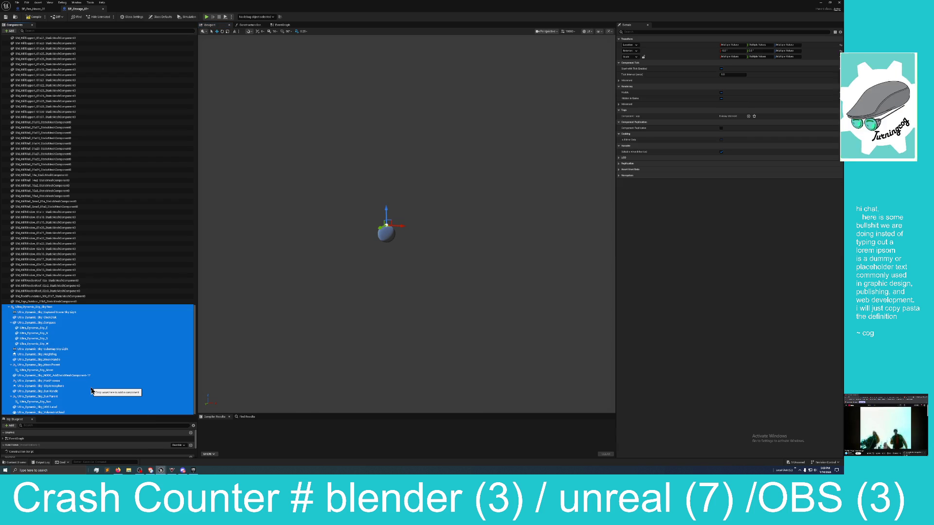
pyautogui.press('Delete')
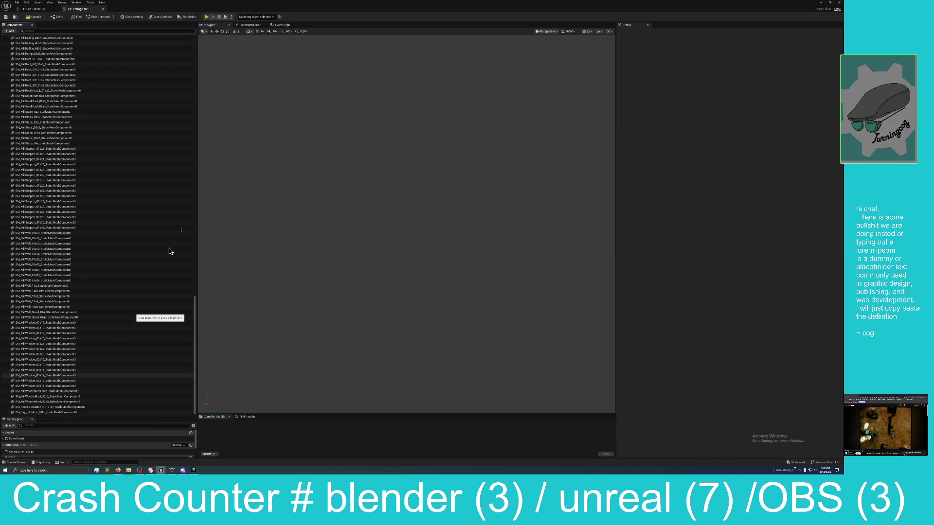
pyautogui.moveTo(360, 10)
pyautogui.mouseDown()
pyautogui.moveTo(365, 36)
pyautogui.moveTo(426, 127)
pyautogui.moveTo(474, 167)
pyautogui.moveTo(480, 161)
pyautogui.moveTo(446, 152)
pyautogui.mouseUp()
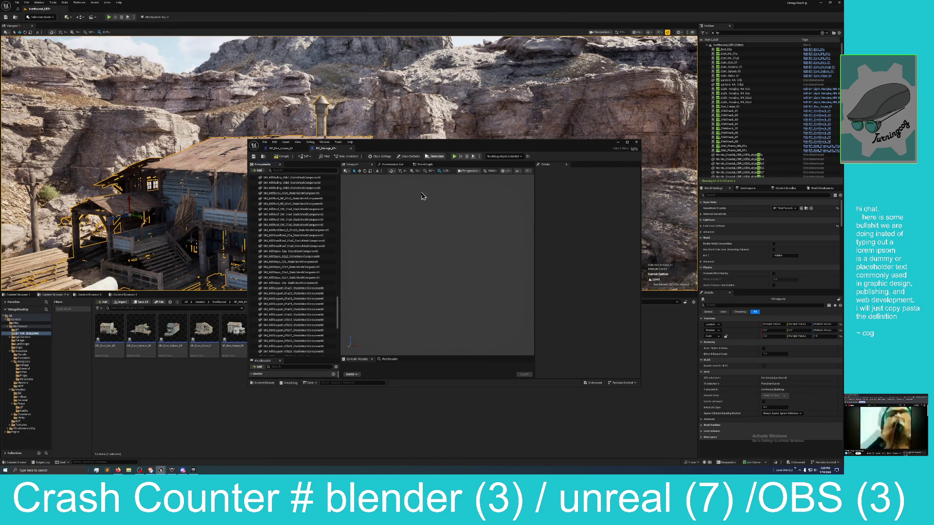
# Lower the viewport camera speed to about 3.2 and select SM_MillRoof_SW_01a6
pyautogui.click(487, 171)
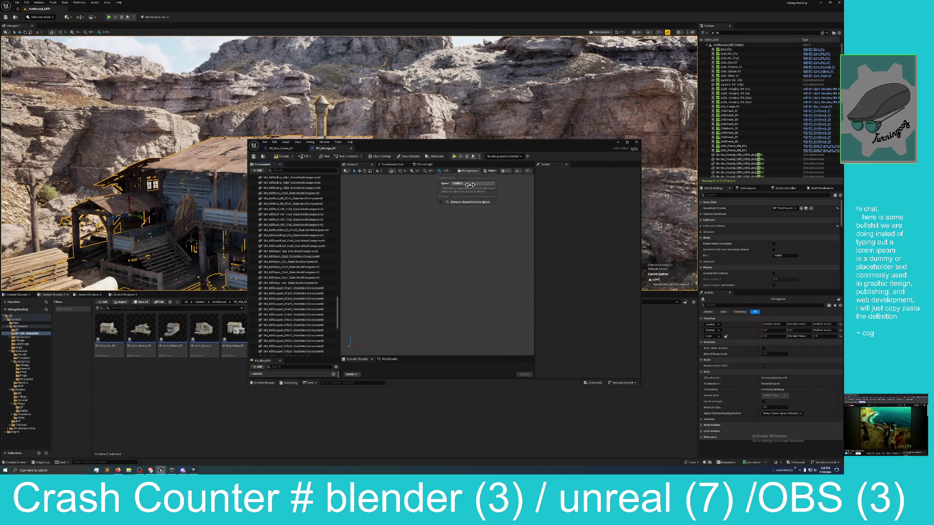
pyautogui.moveTo(470, 185); pyautogui.dragTo(452, 185)
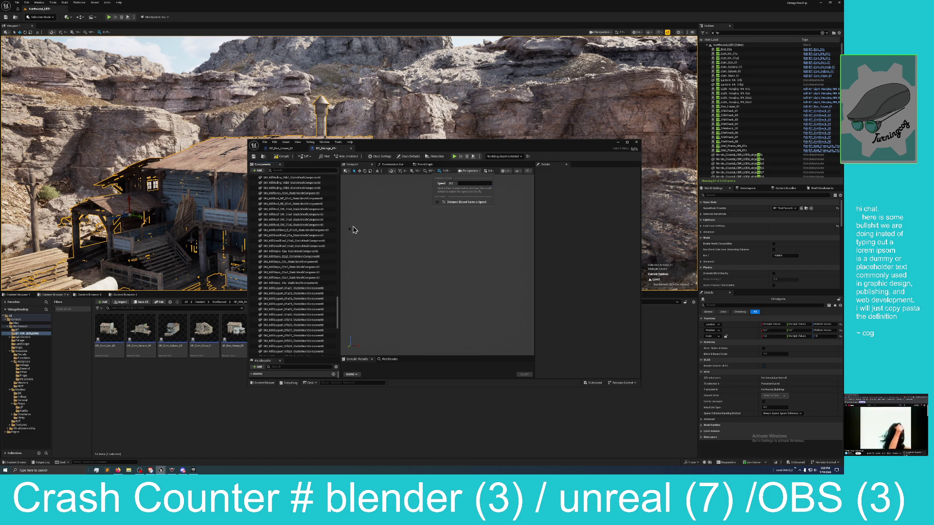
pyautogui.click(312, 225)
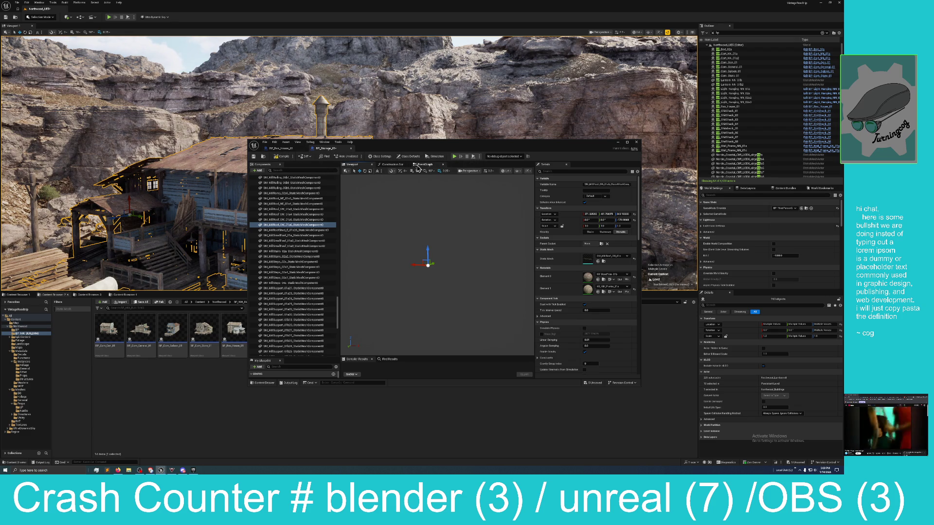
# Check the floor/grid options, select SM_MillRamp_02a6, and compile the Blueprint
pyautogui.click(504, 172)
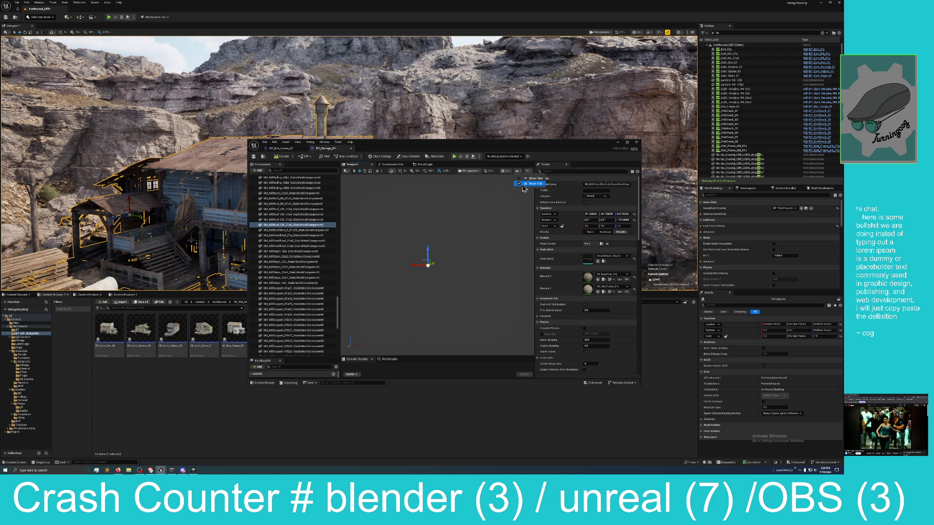
pyautogui.click(513, 199)
pyautogui.click(514, 199)
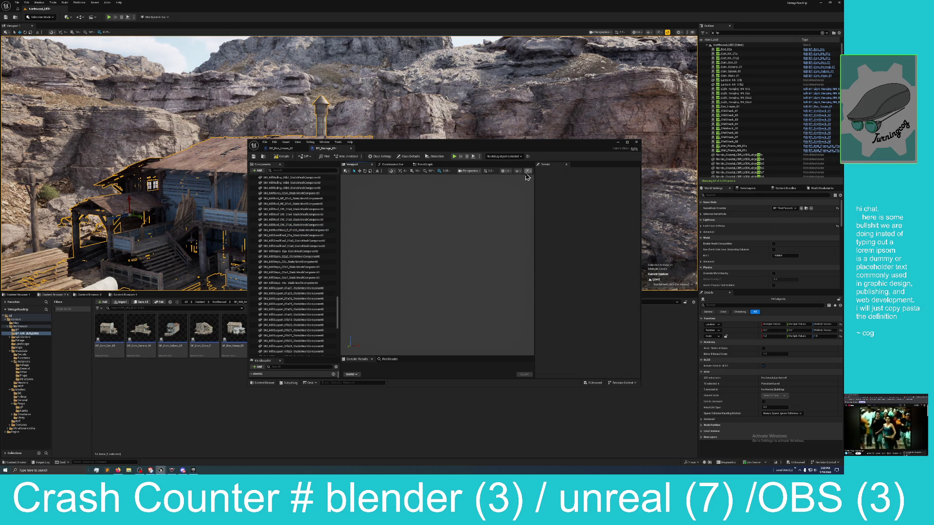
pyautogui.click(307, 194)
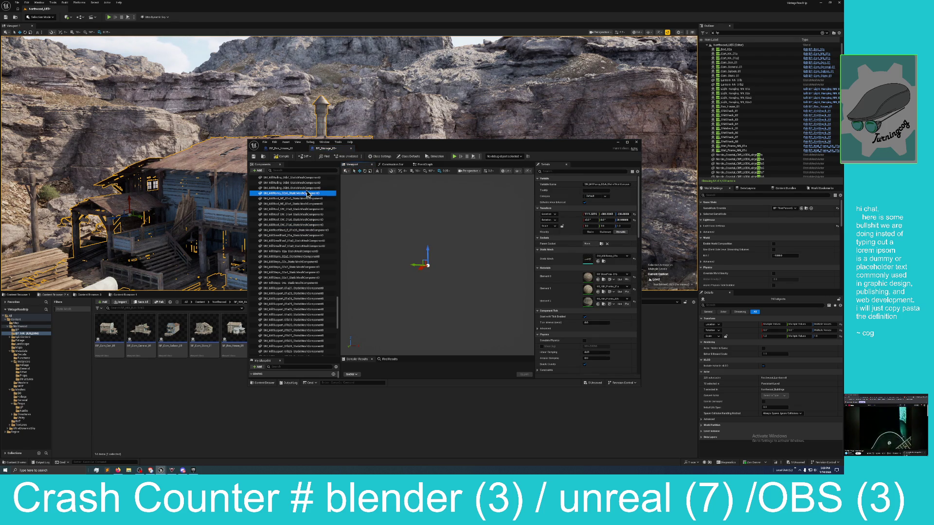
pyautogui.click(282, 157)
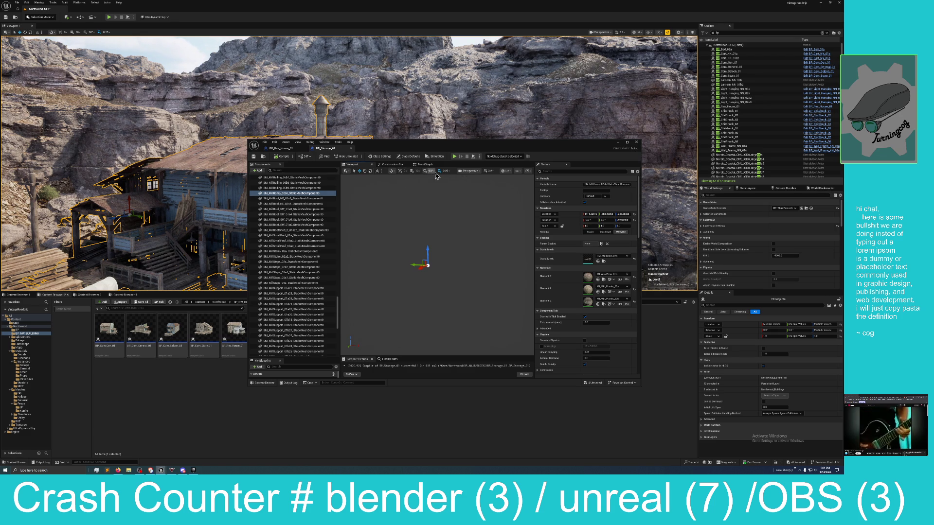
# Look through the preview viewport's floor/grid and view mode options
pyautogui.click(518, 171)
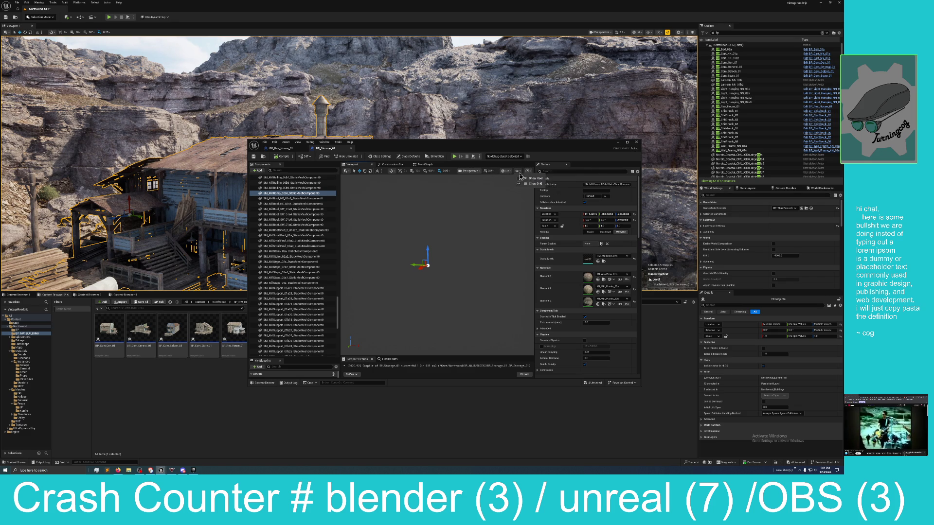
pyautogui.click(507, 172)
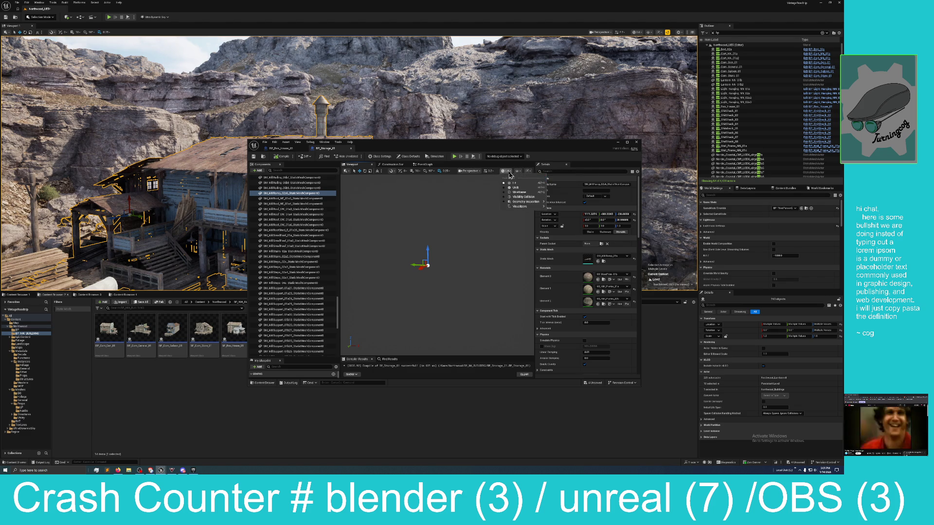
pyautogui.click(508, 174)
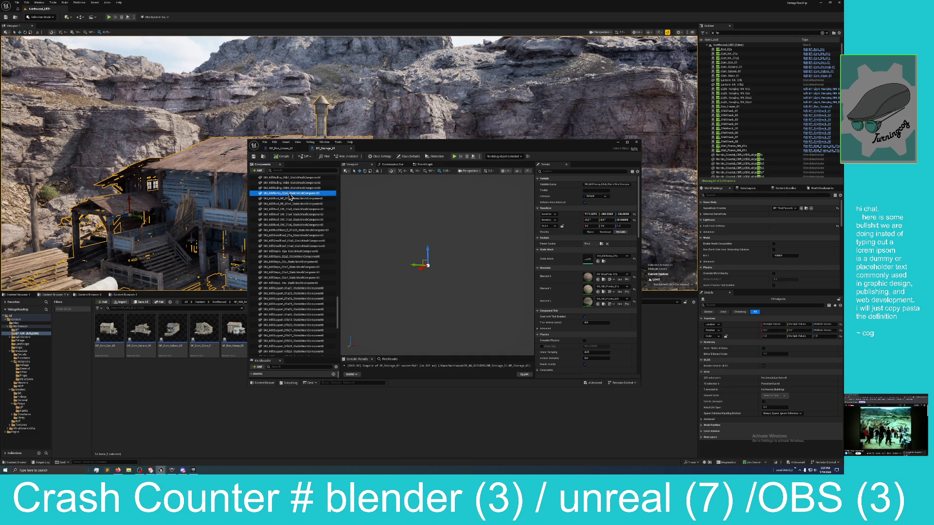
# Look over the ramp component's context menu and transform tool options, nudging the view
pyautogui.rightClick(289, 194)
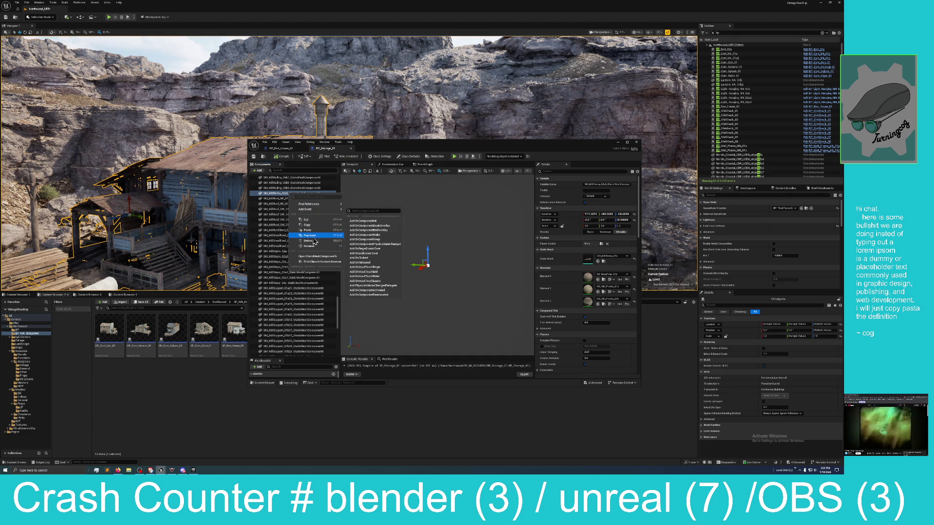
pyautogui.moveTo(312, 211)
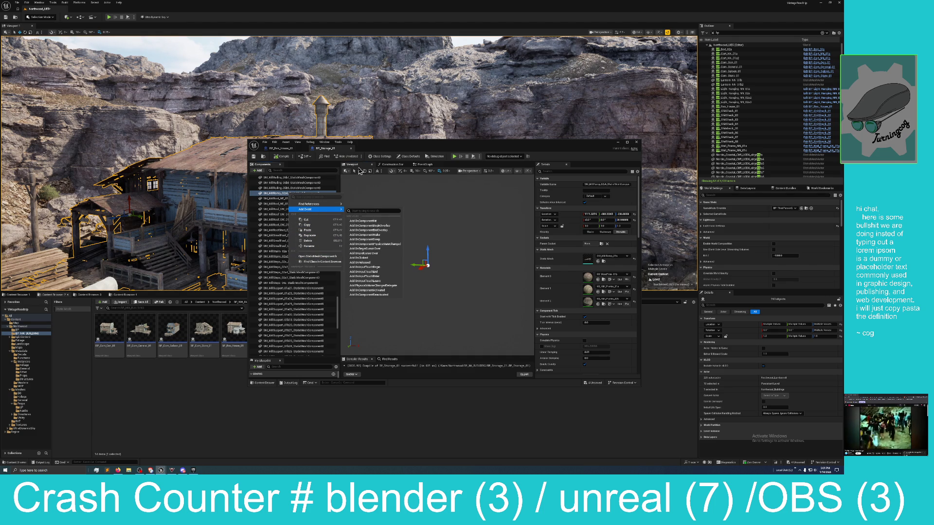
pyautogui.click(349, 175)
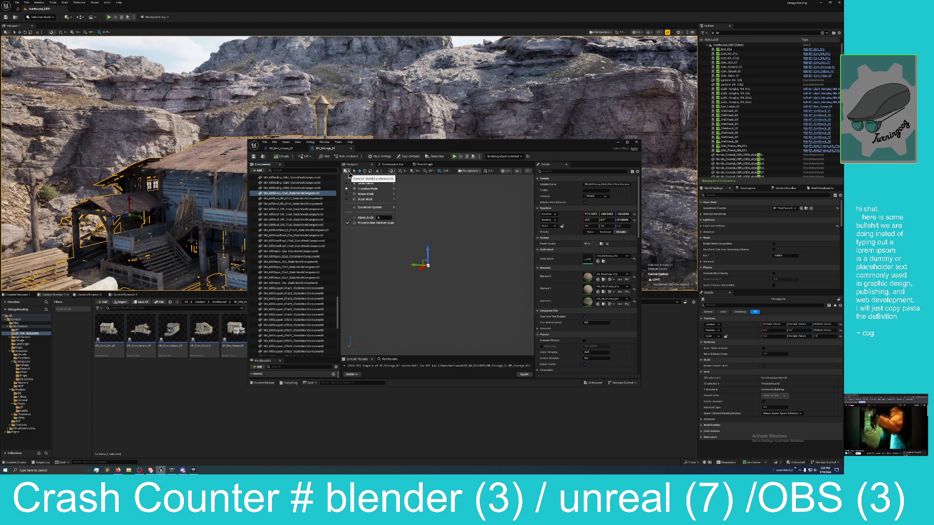
pyautogui.click(349, 175)
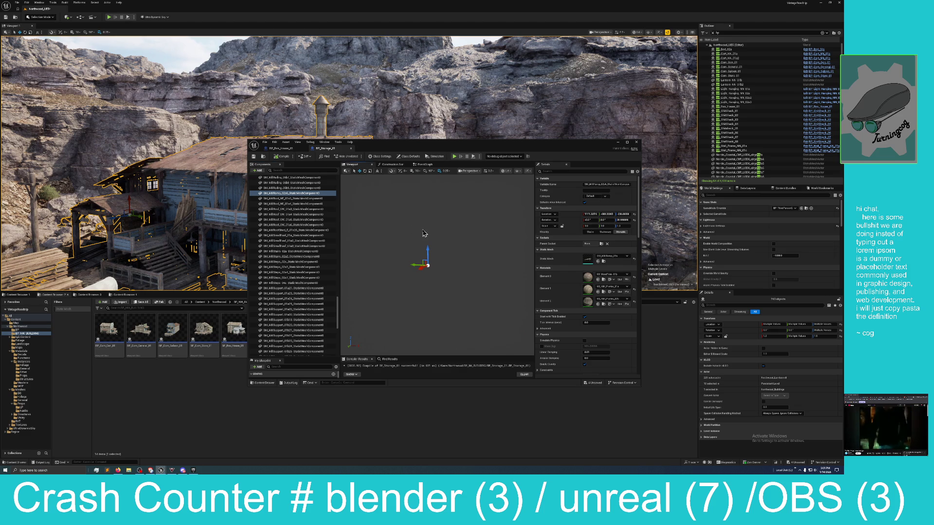
pyautogui.moveTo(427, 264); pyautogui.dragTo(432, 261)
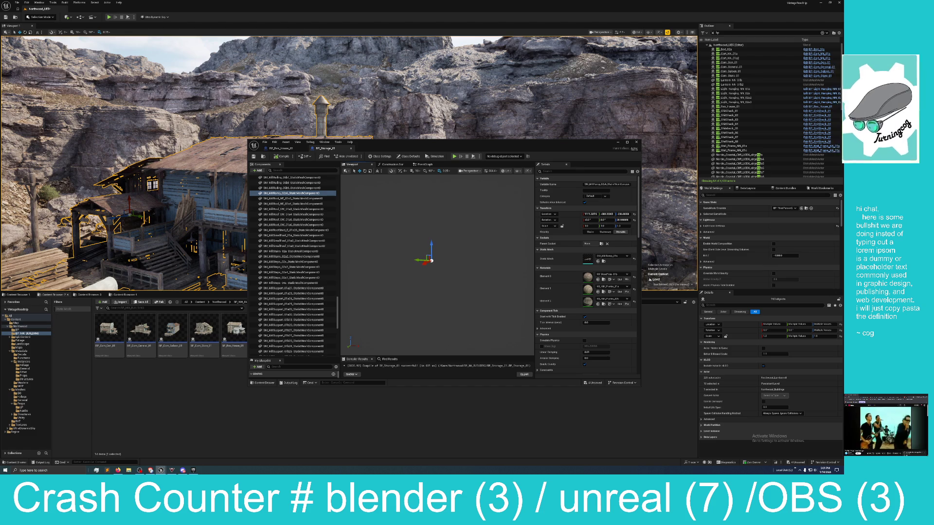
# Set the viewport camera speed to 32 and shift the view slightly
pyautogui.click(490, 171)
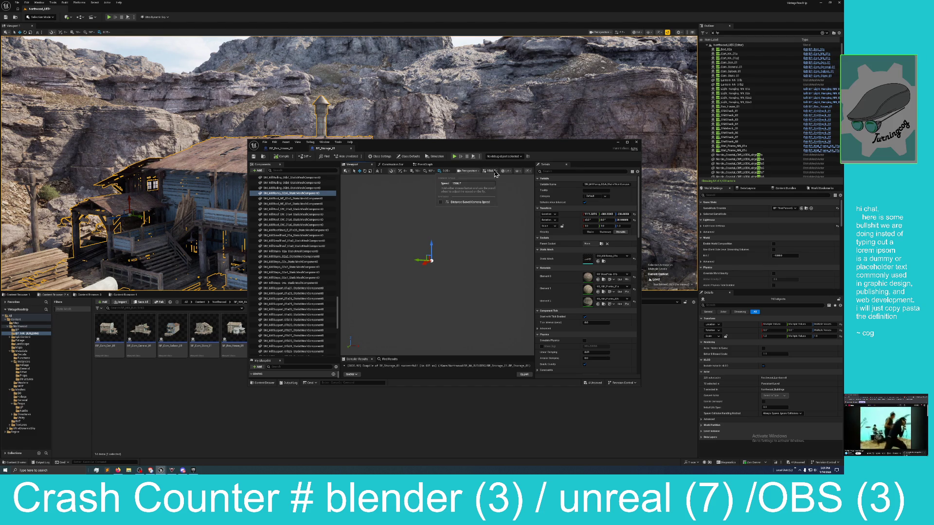
pyautogui.click(478, 185)
pyautogui.write('32')
pyautogui.press('Return')
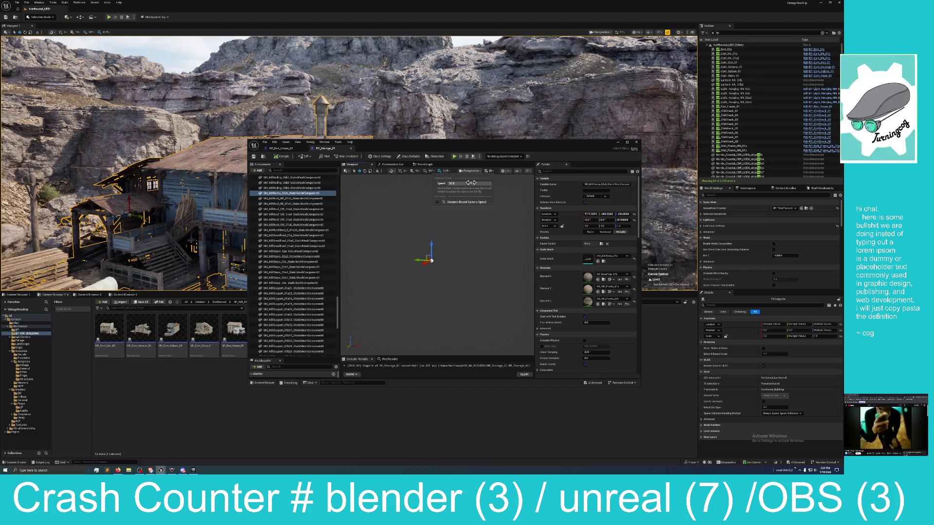
pyautogui.click(429, 194)
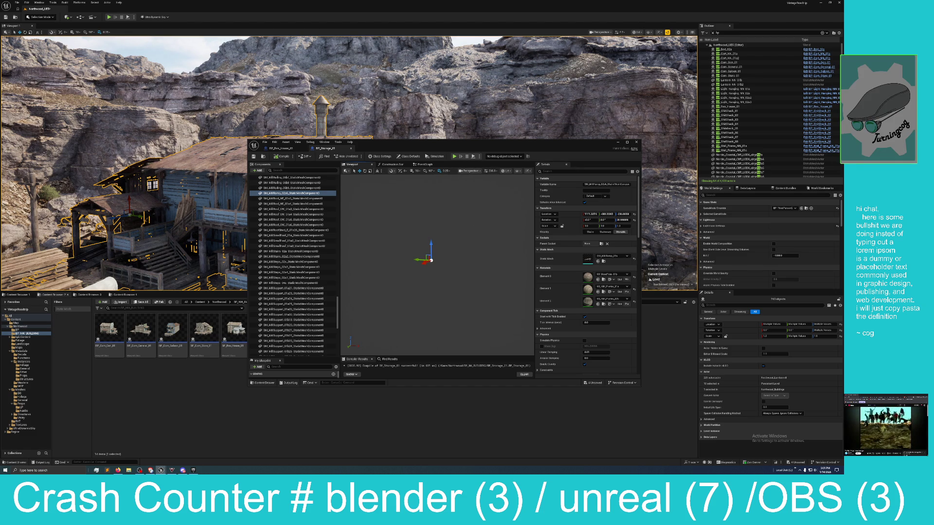
pyautogui.scroll(5, 430, 260)
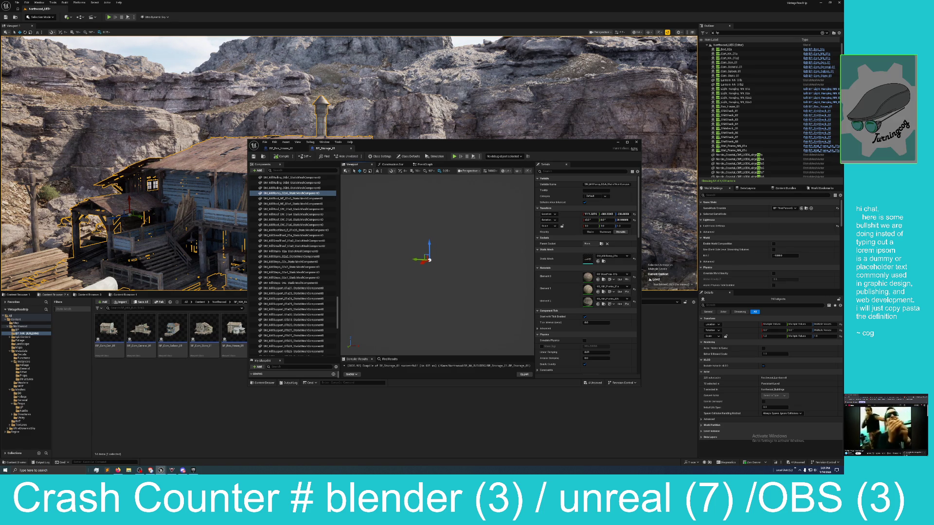
pyautogui.moveTo(429, 261); pyautogui.dragTo(432, 265)
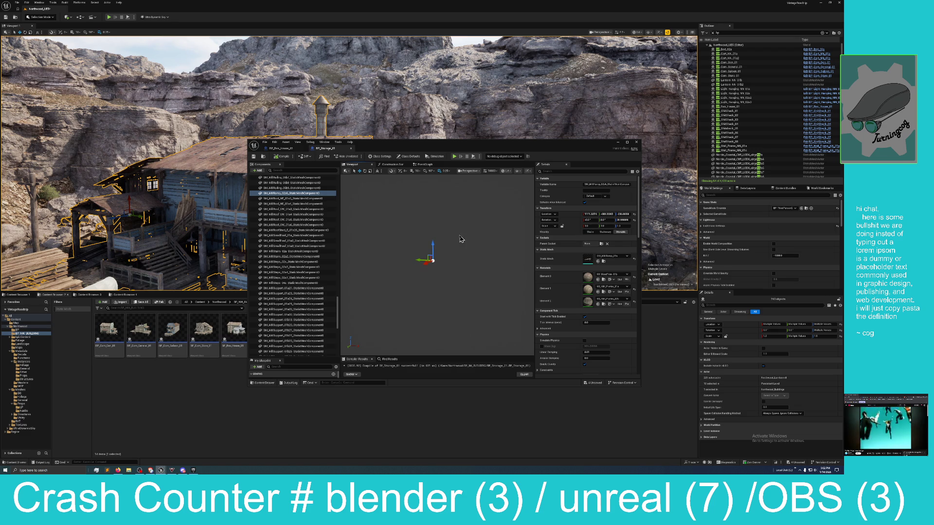
# Browse the Blueprint editor's Asset, View and Window menus without changing anything, then close them
pyautogui.click(284, 144)
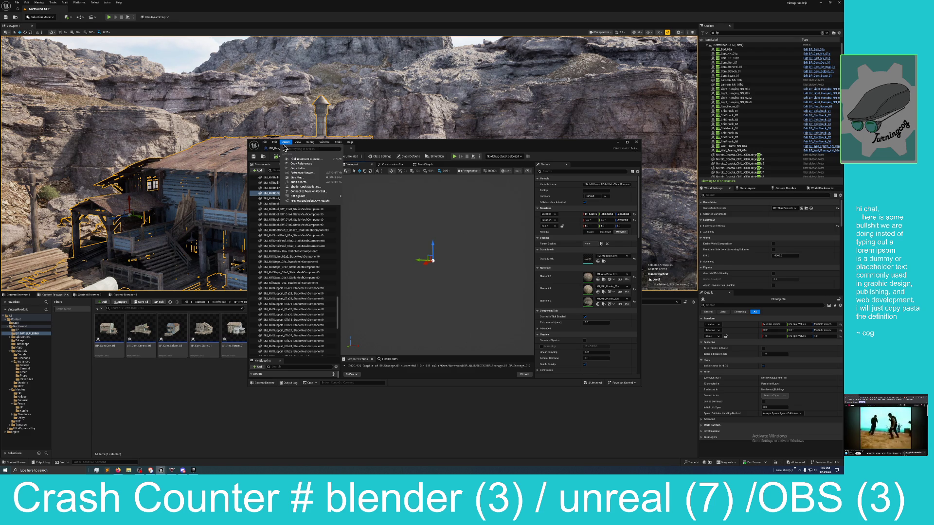
pyautogui.click(284, 143)
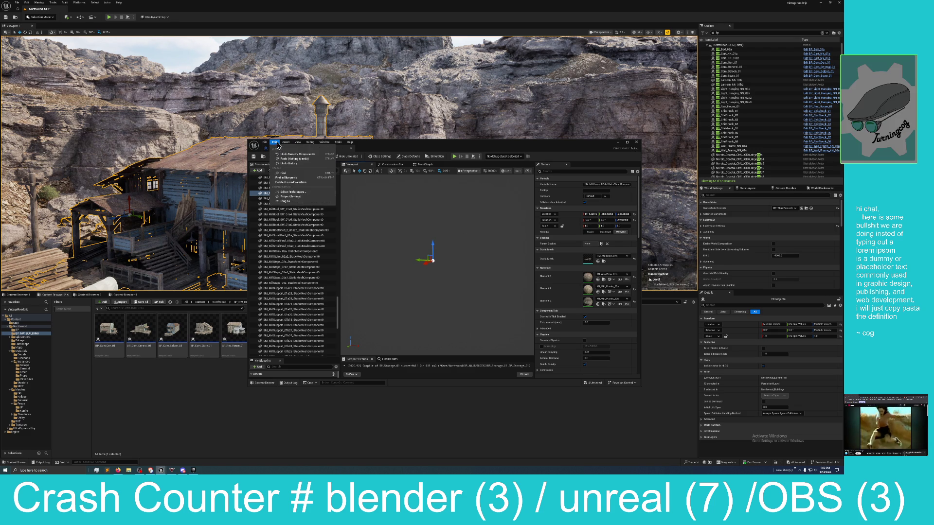
pyautogui.click(297, 143)
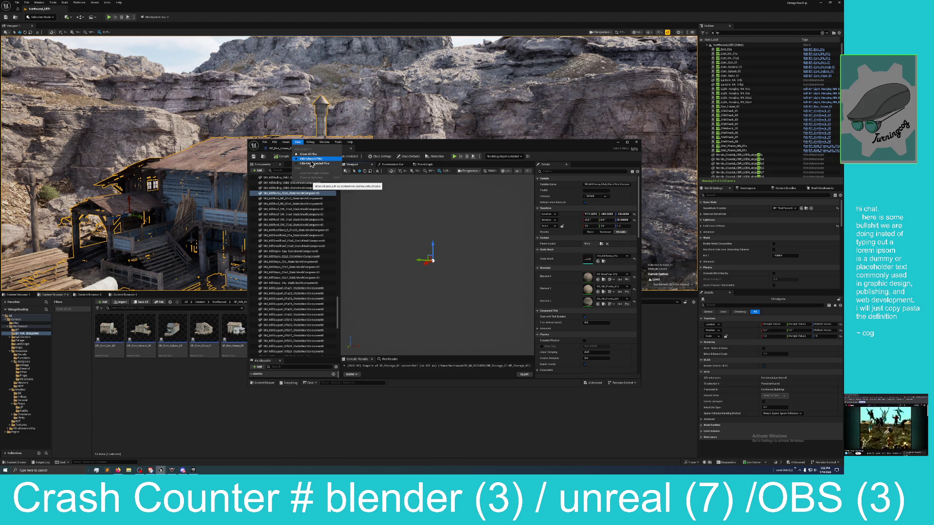
pyautogui.click(322, 144)
pyautogui.click(324, 143)
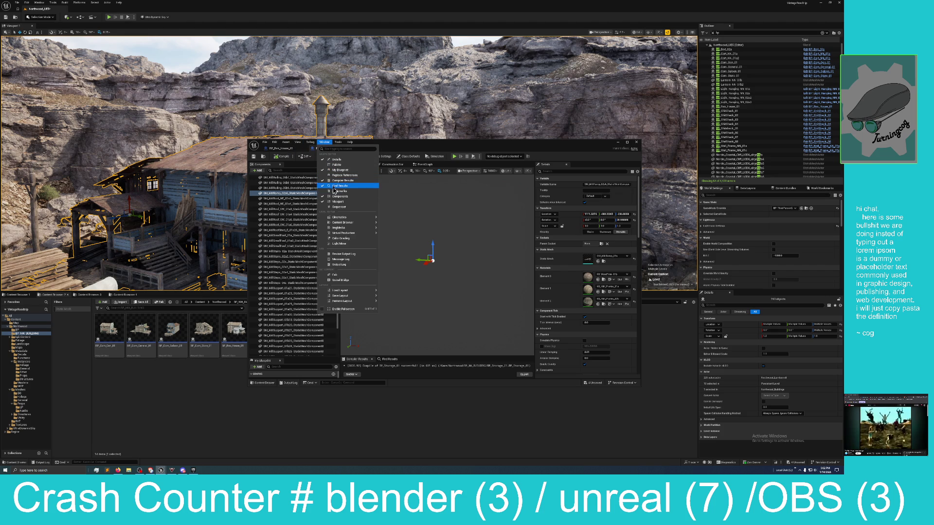
pyautogui.moveTo(335, 218)
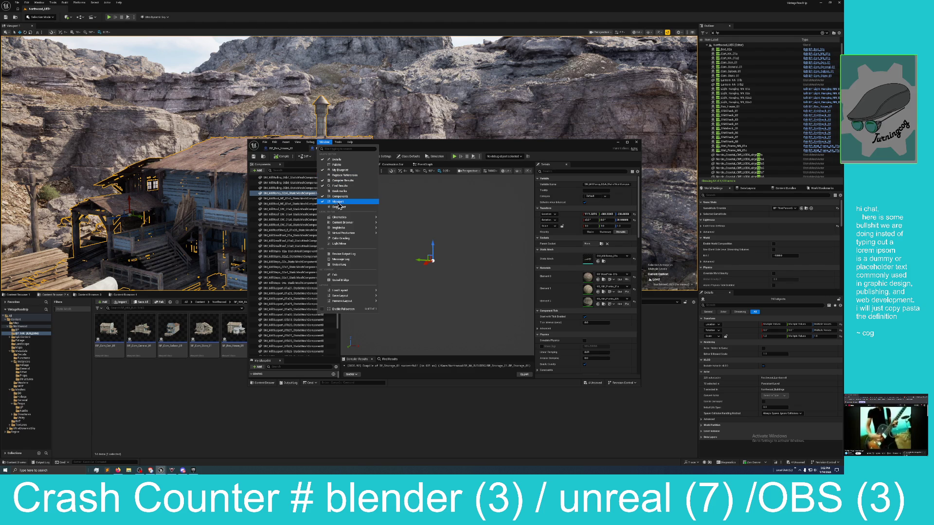
pyautogui.click(392, 146)
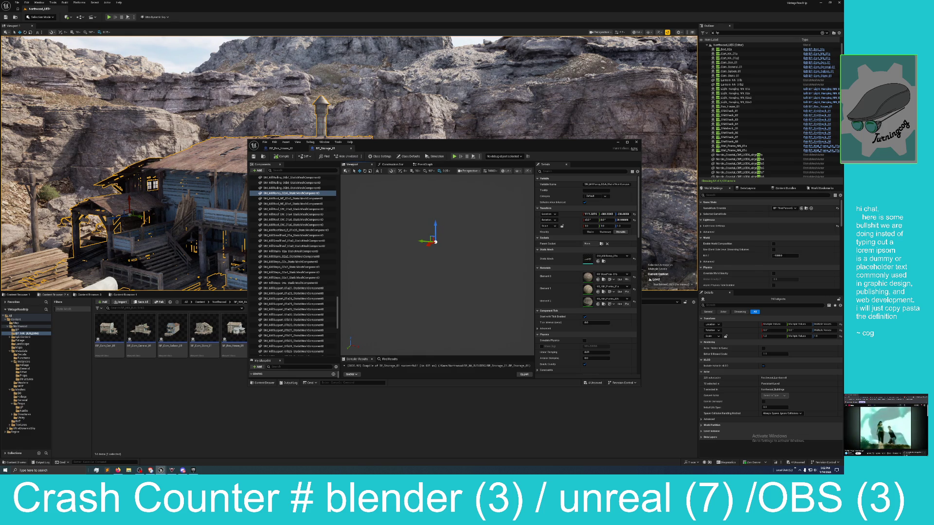
# Save all four pending assets from the 4 Unsaved list with Save Selected
pyautogui.click(594, 384)
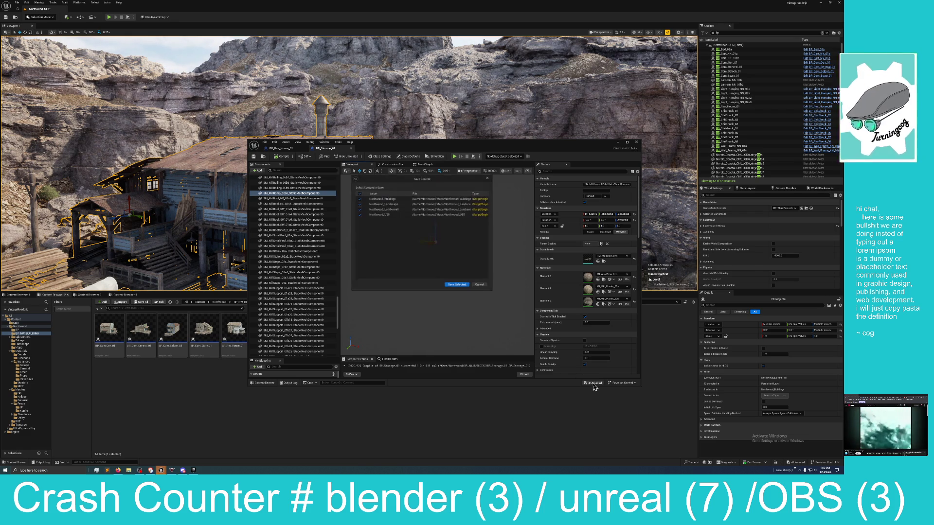
pyautogui.click(457, 285)
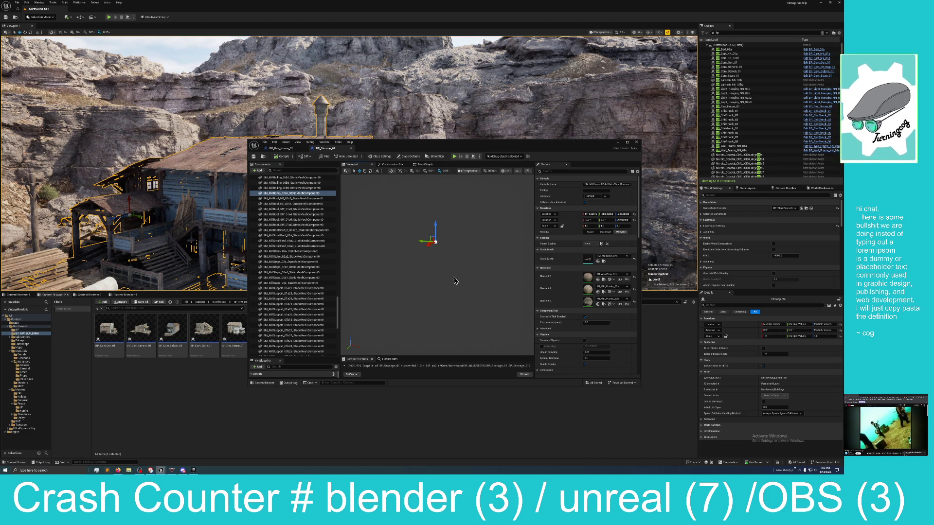
pyautogui.moveTo(442, 279); pyautogui.dragTo(437, 290)
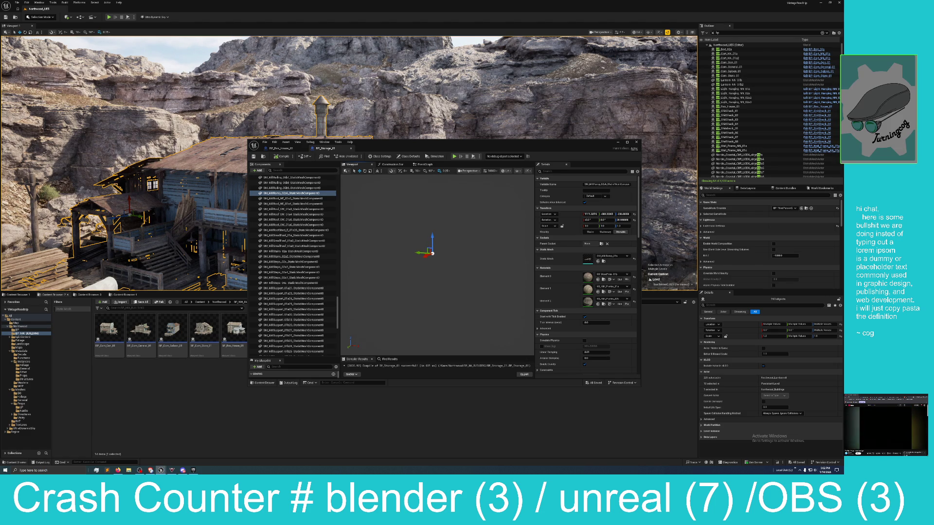
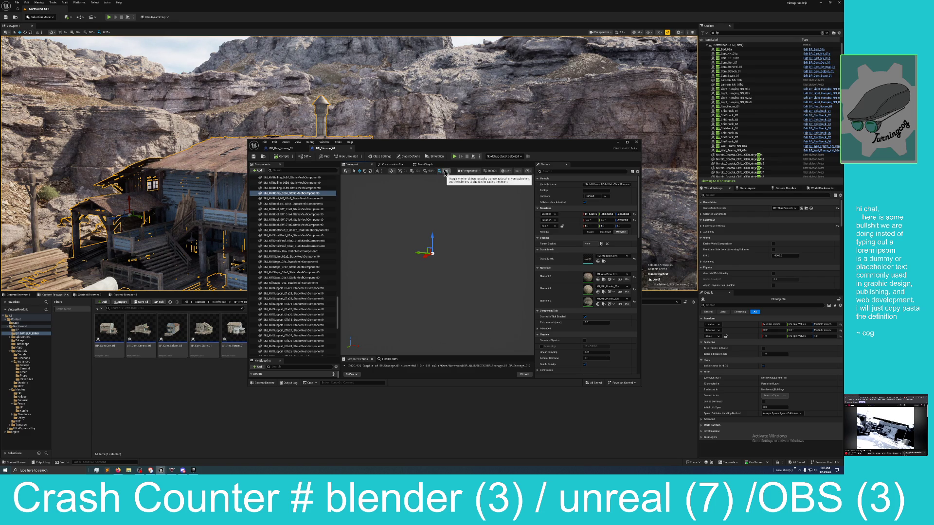
# Frame the selected mesh from the Perspective menu, then bring up the SM_MillRoof component's context menu
pyautogui.click(478, 173)
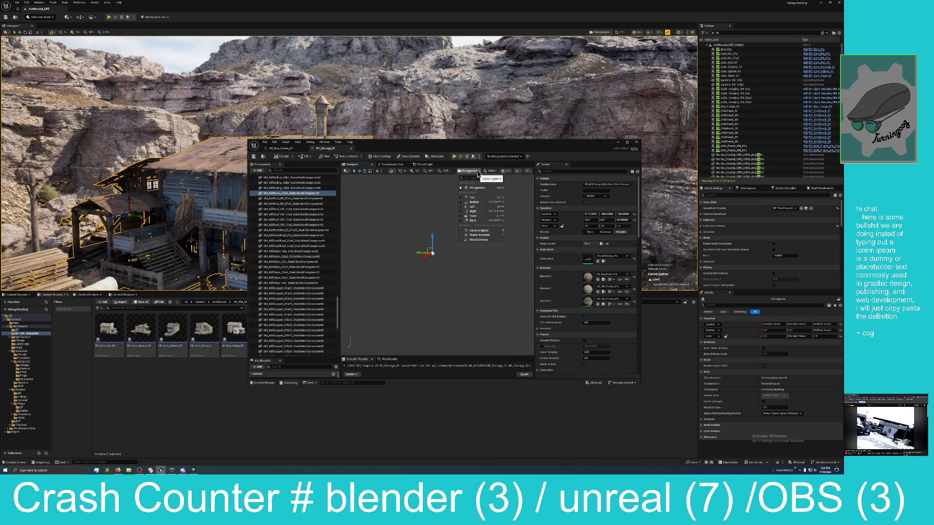
pyautogui.click(481, 236)
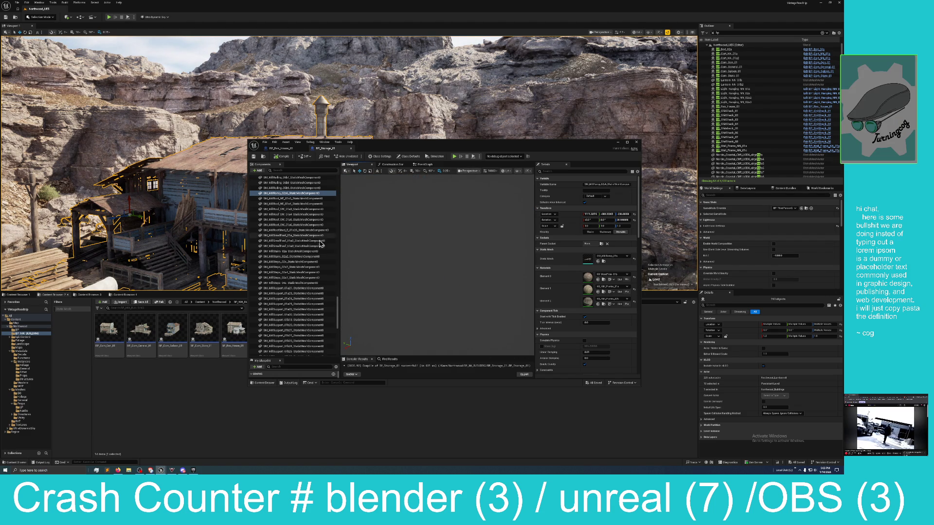
pyautogui.rightClick(298, 211)
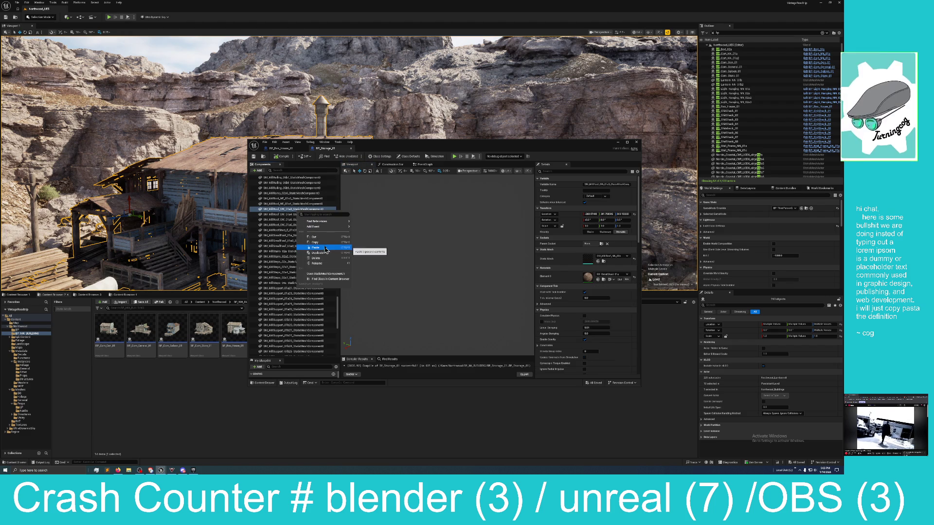
pyautogui.moveTo(321, 221)
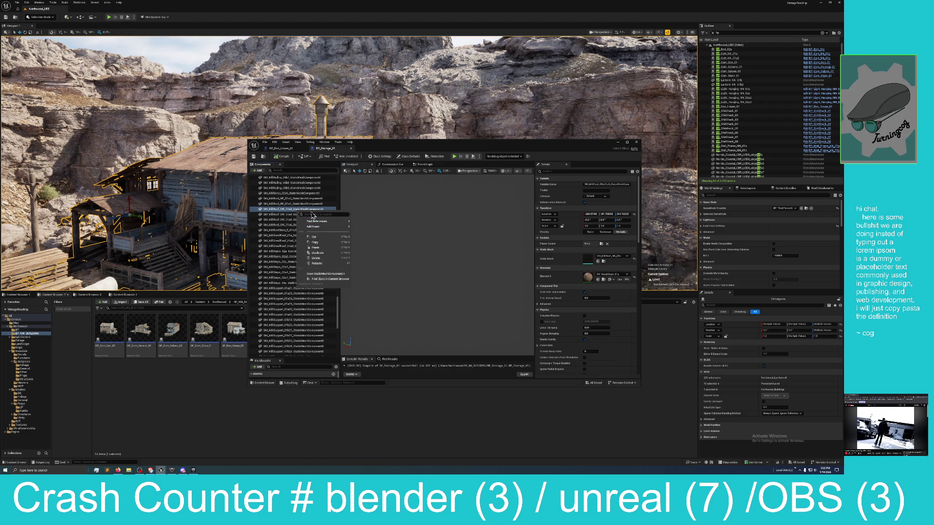
pyautogui.click(294, 214)
pyautogui.rightClick(291, 212)
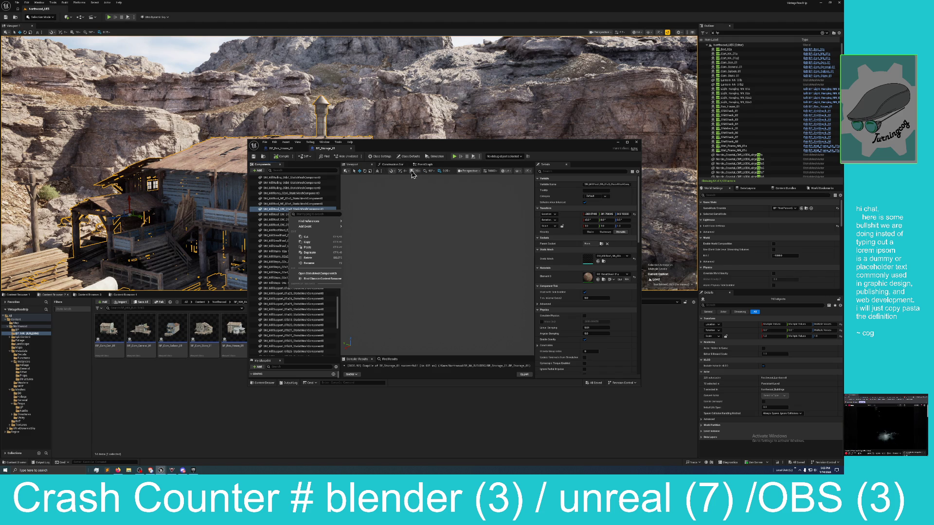
# Drop the viewport camera speed from 10000 to 1.0 and browse to the mill roof static mesh asset
pyautogui.click(487, 174)
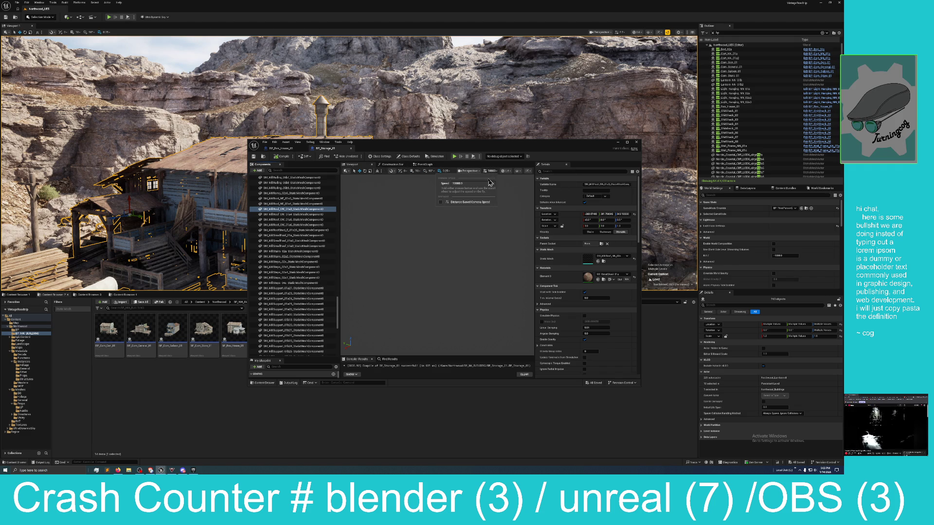
pyautogui.click(487, 171)
pyautogui.moveTo(487, 182); pyautogui.dragTo(453, 184)
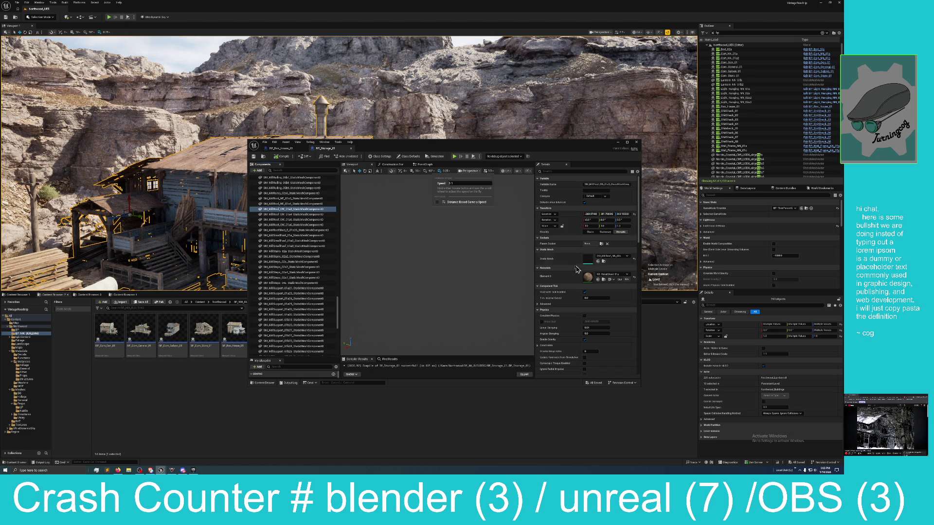
pyautogui.click(604, 262)
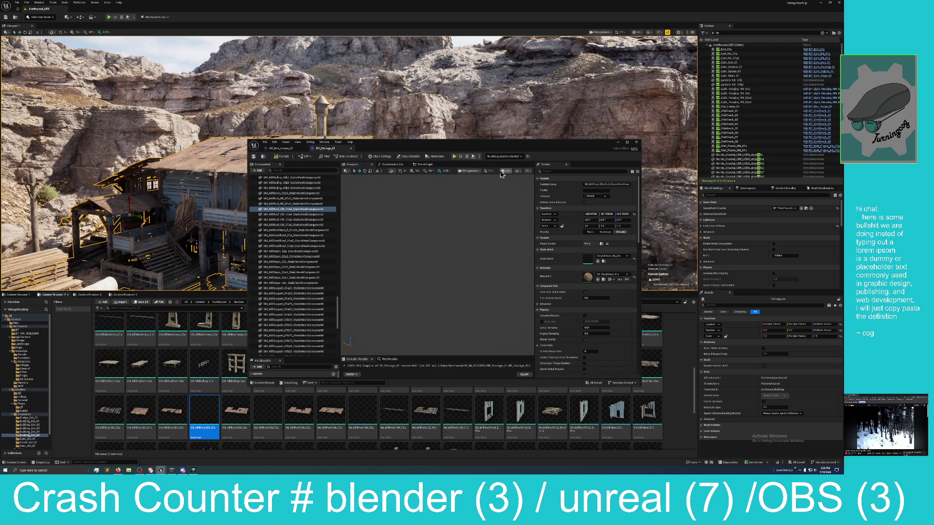
# Check the show and snapping dropdowns, then select SM_MillRamp_02a0 in Components
pyautogui.click(518, 173)
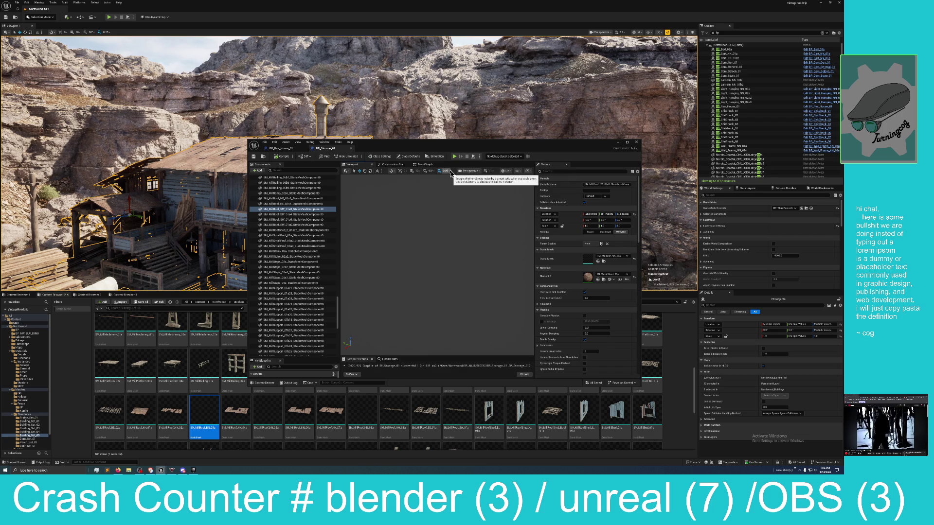
pyautogui.click(391, 173)
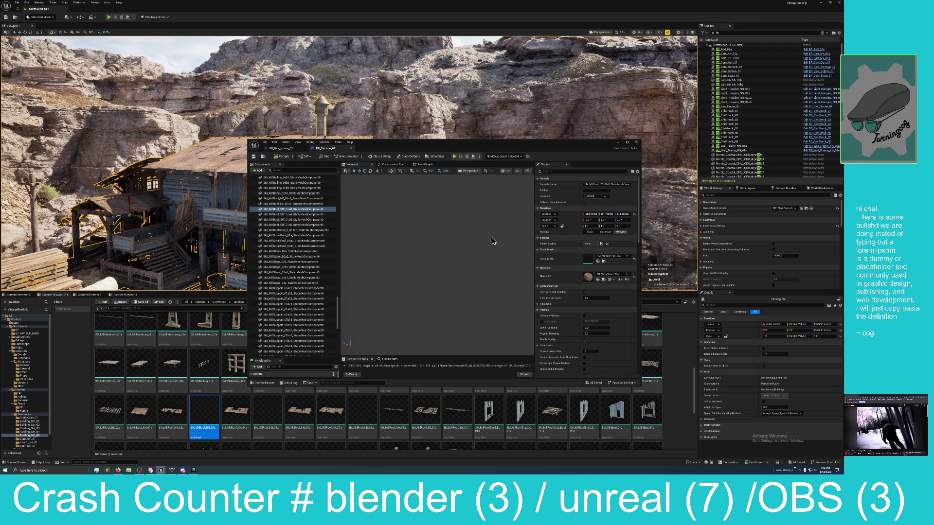
pyautogui.rightClick(301, 211)
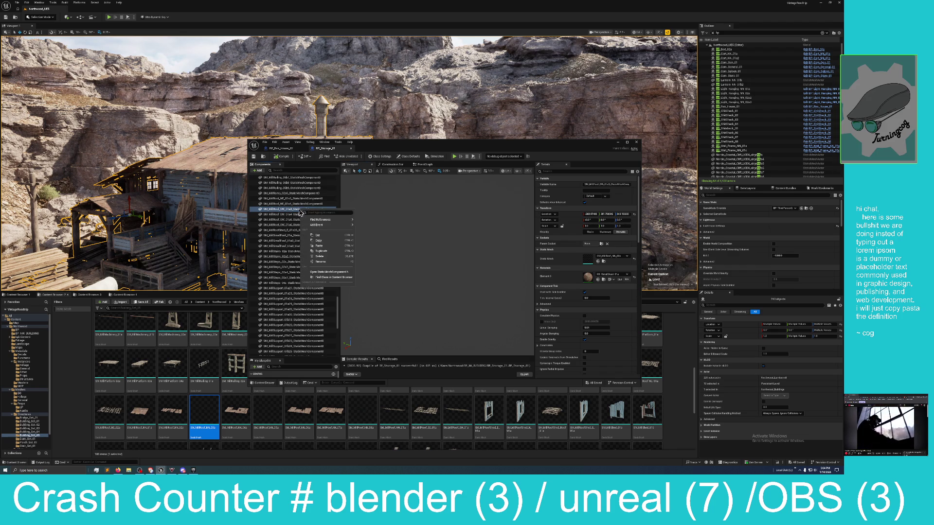
pyautogui.moveTo(317, 225)
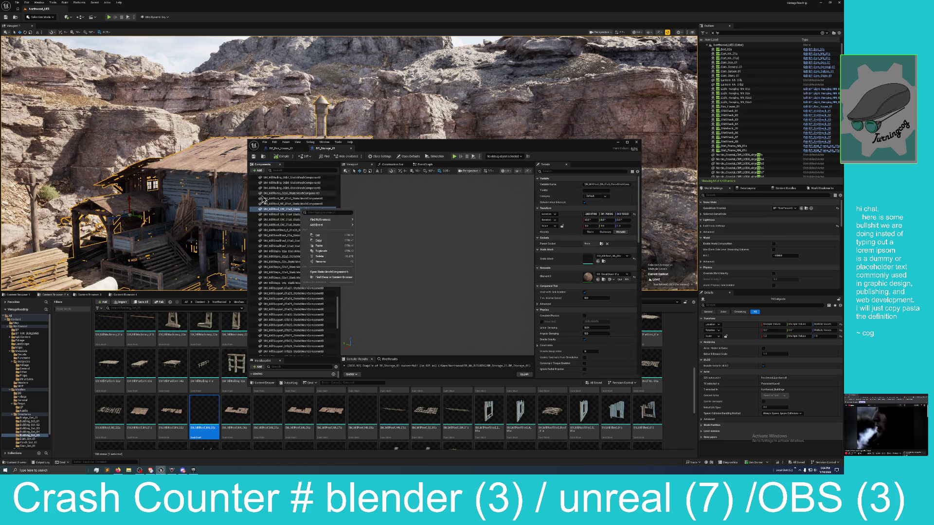
pyautogui.rightClick(279, 194)
pyautogui.click(381, 223)
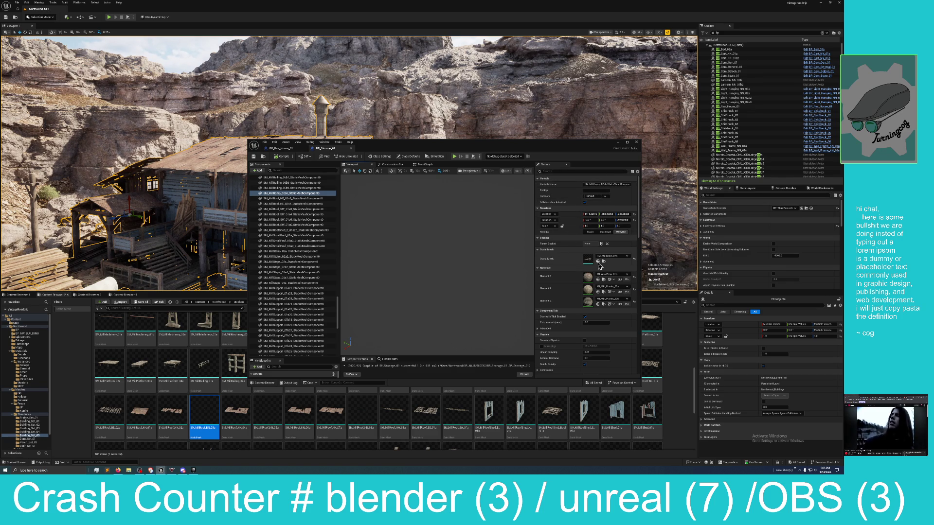
# Select SM_MillStairs_02a, then scroll up and select SM_MillRailing_05a108 to view its details
pyautogui.rightClick(588, 261)
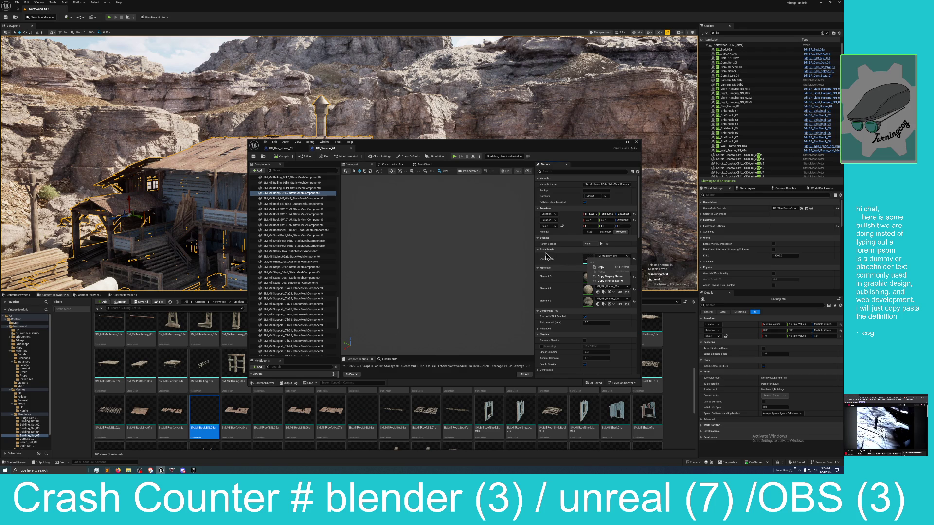
pyautogui.click(298, 251)
pyautogui.scroll(3, 298, 241)
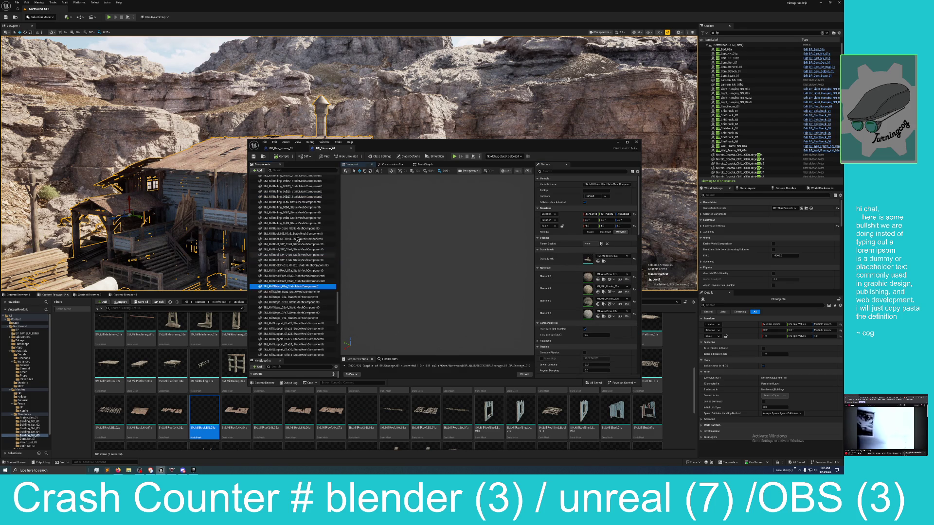
pyautogui.scroll(8, 297, 239)
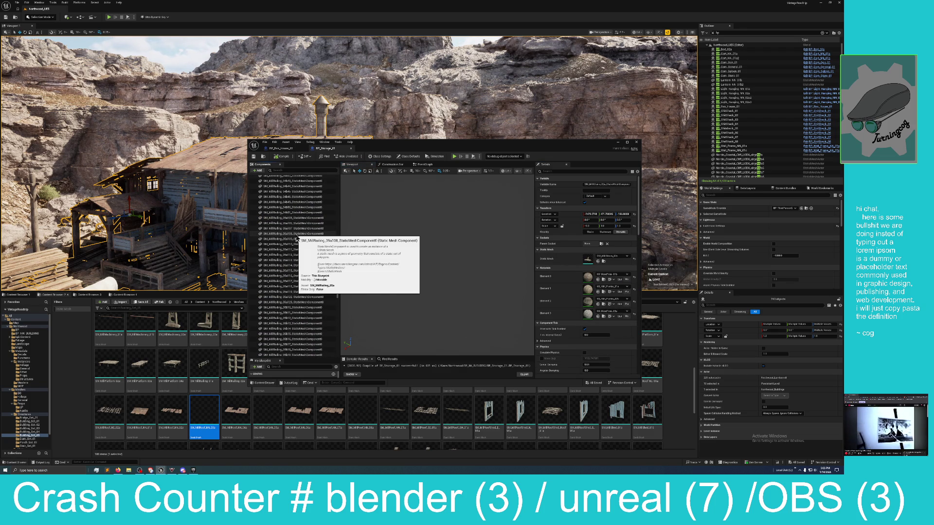
pyautogui.click(297, 235)
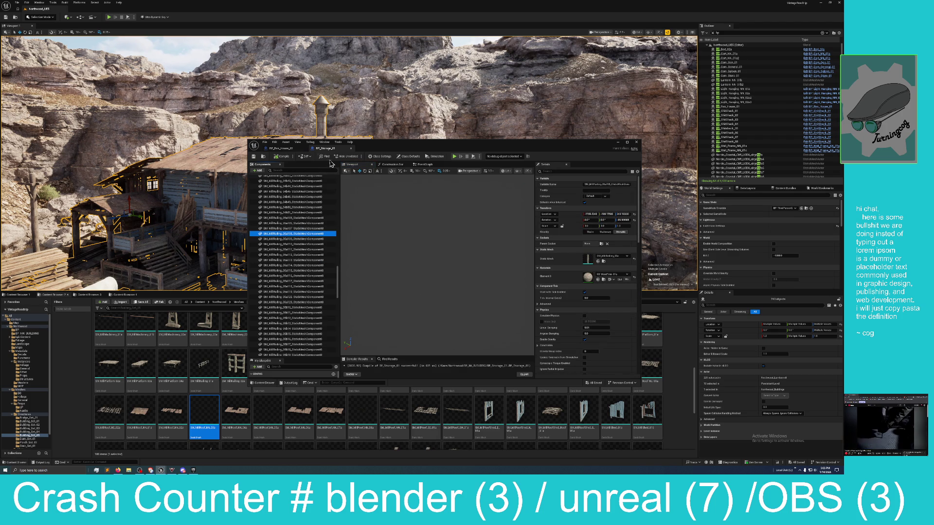
pyautogui.click(301, 143)
pyautogui.click(324, 143)
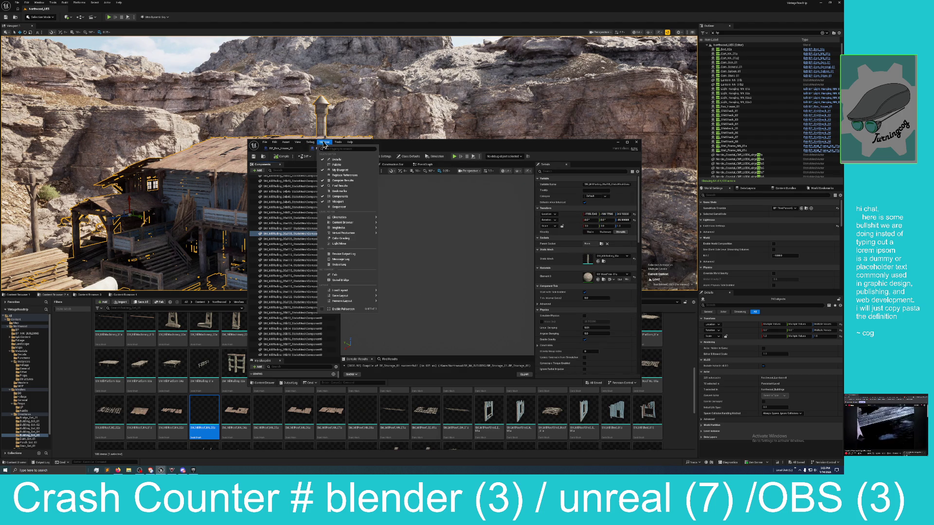
pyautogui.click(295, 143)
pyautogui.click(298, 143)
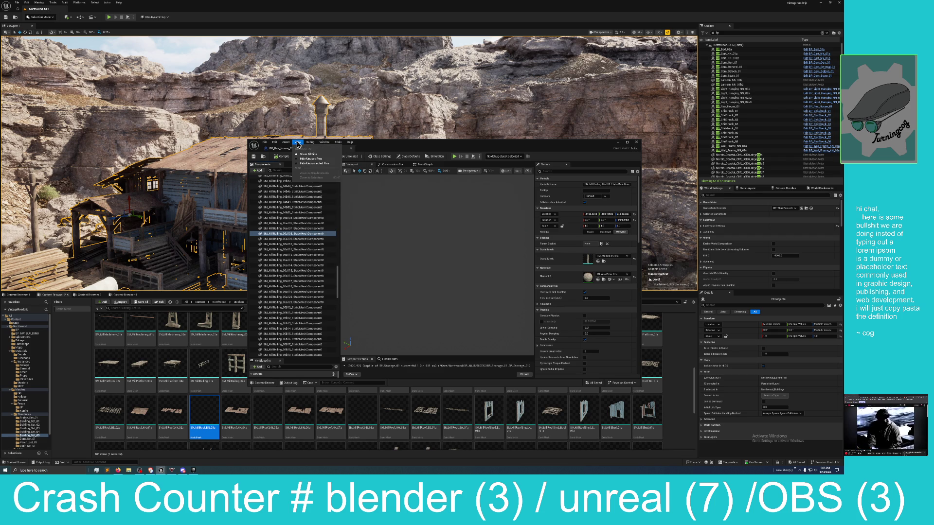
pyautogui.moveTo(350, 142)
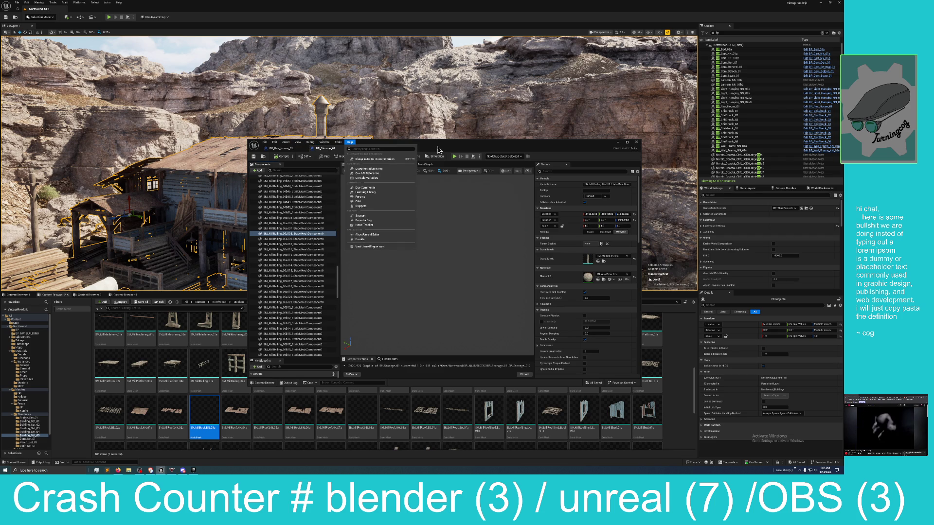
pyautogui.click(436, 151)
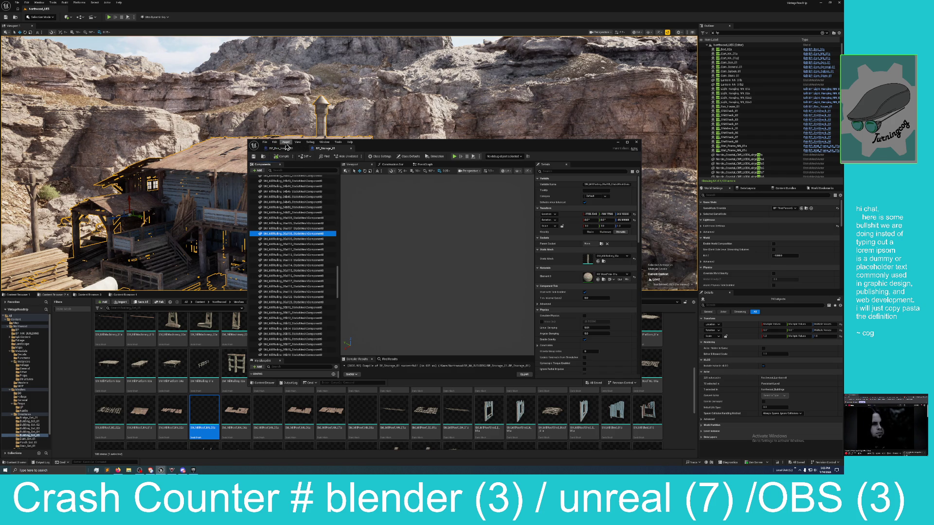
pyautogui.click(286, 143)
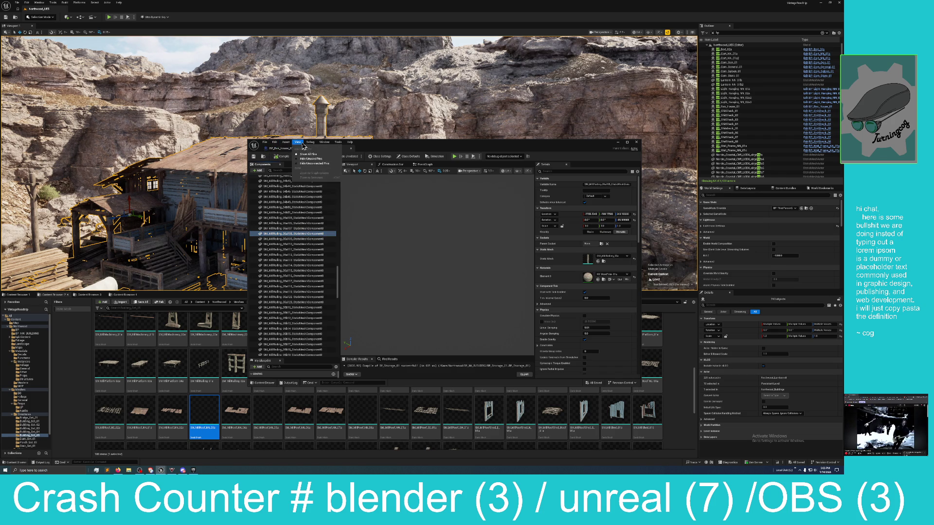
pyautogui.moveTo(330, 145)
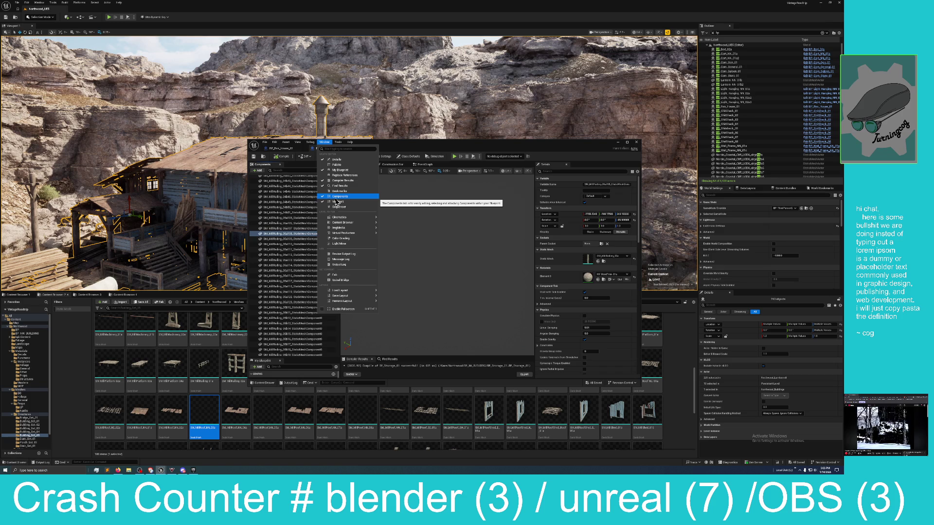
pyautogui.moveTo(336, 219)
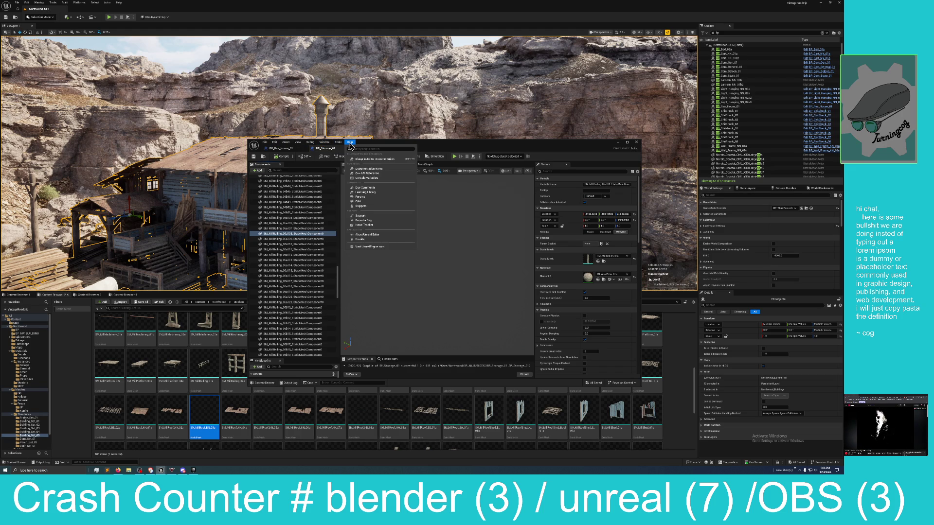
pyautogui.click(451, 148)
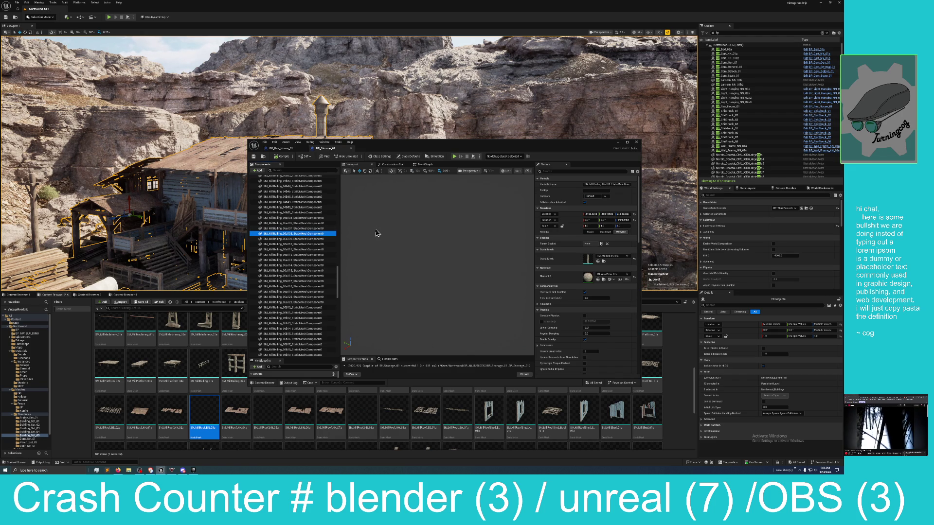
# Select the 04b51 mesh component and check the camera speed and preview camera options
pyautogui.click(391, 238)
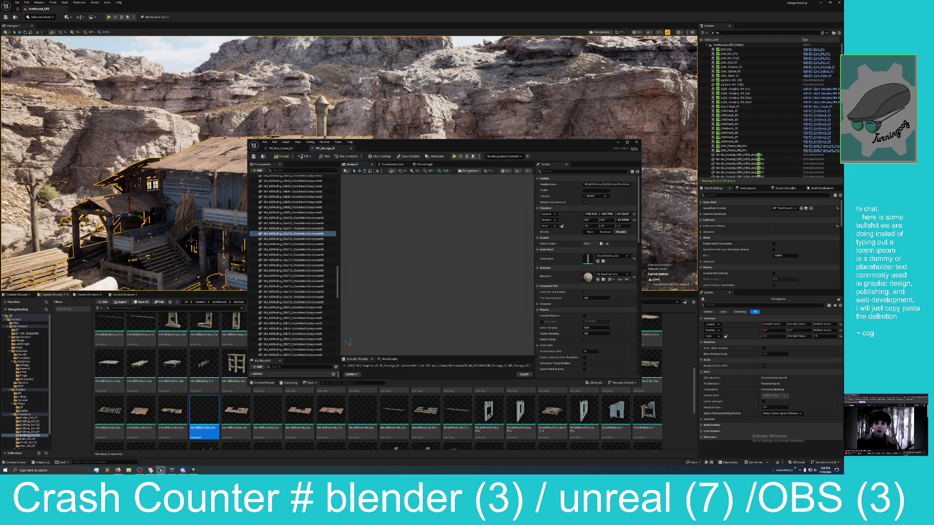
pyautogui.click(295, 213)
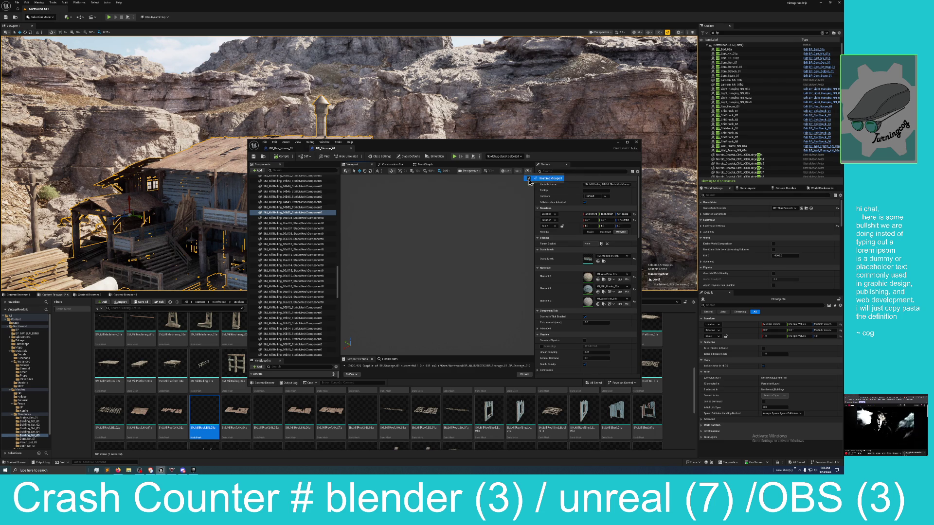
pyautogui.click(490, 172)
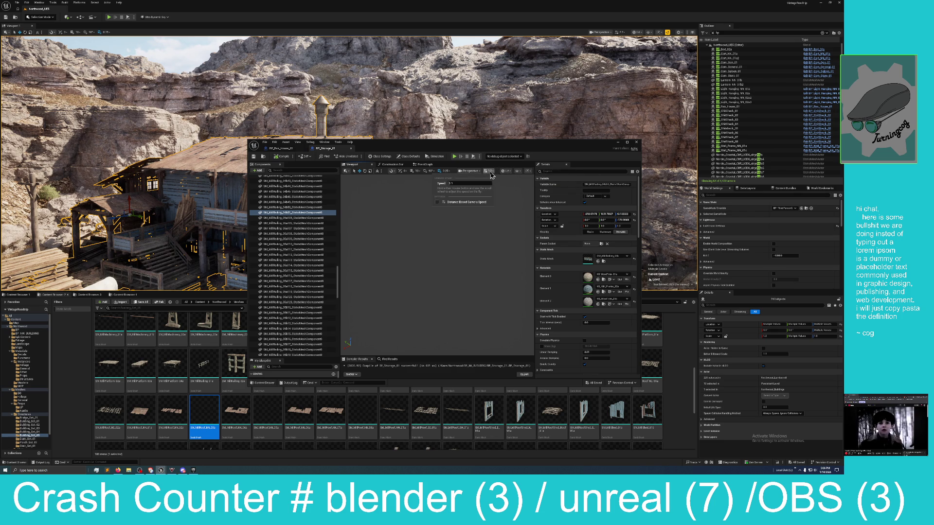
pyautogui.click(465, 174)
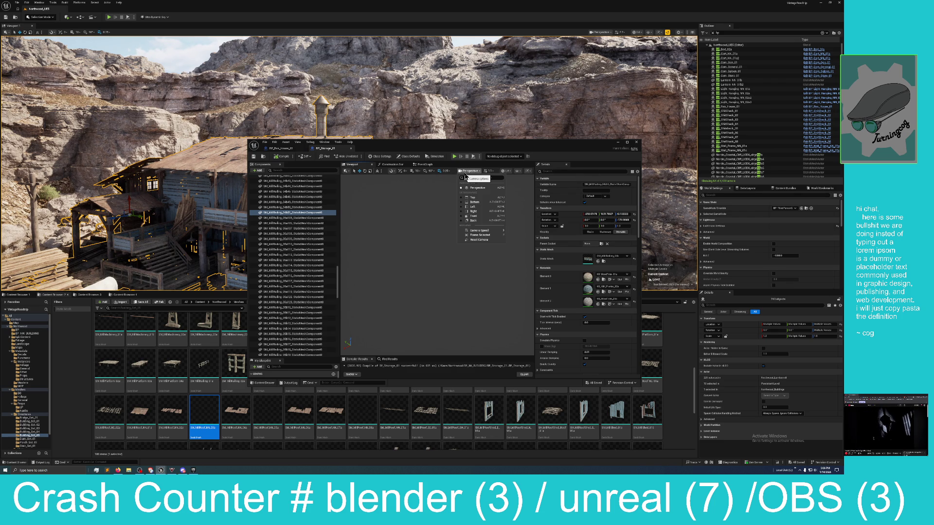
# Frame the selected railing in the preview and lower the camera movement speed
pyautogui.click(471, 235)
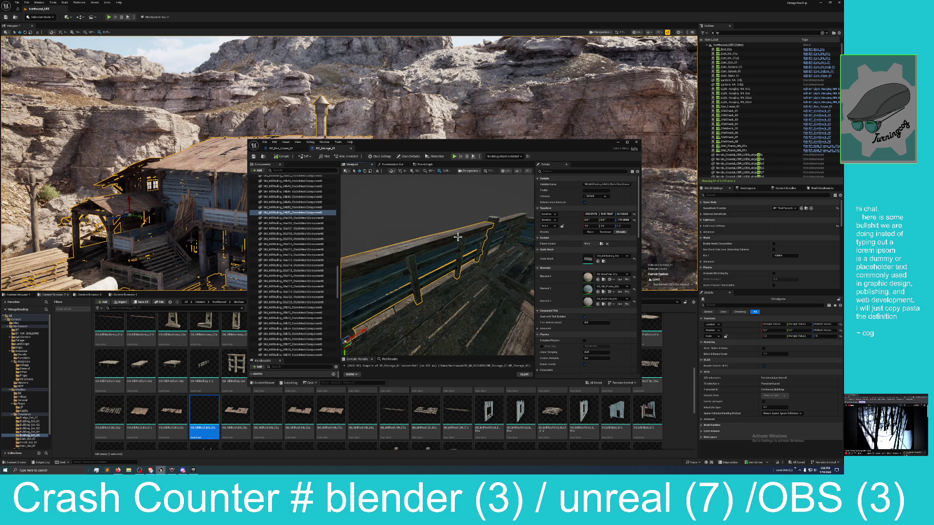
pyautogui.click(488, 173)
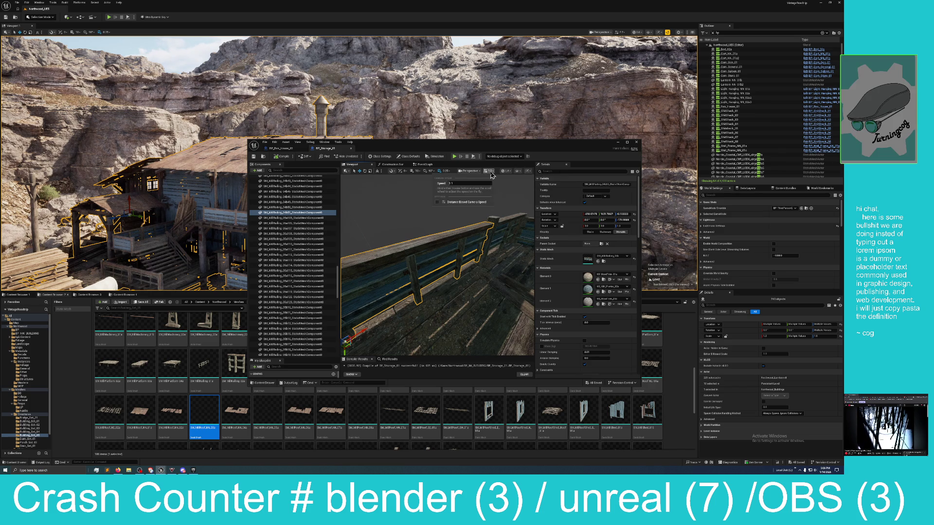
pyautogui.moveTo(489, 183); pyautogui.dragTo(450, 183)
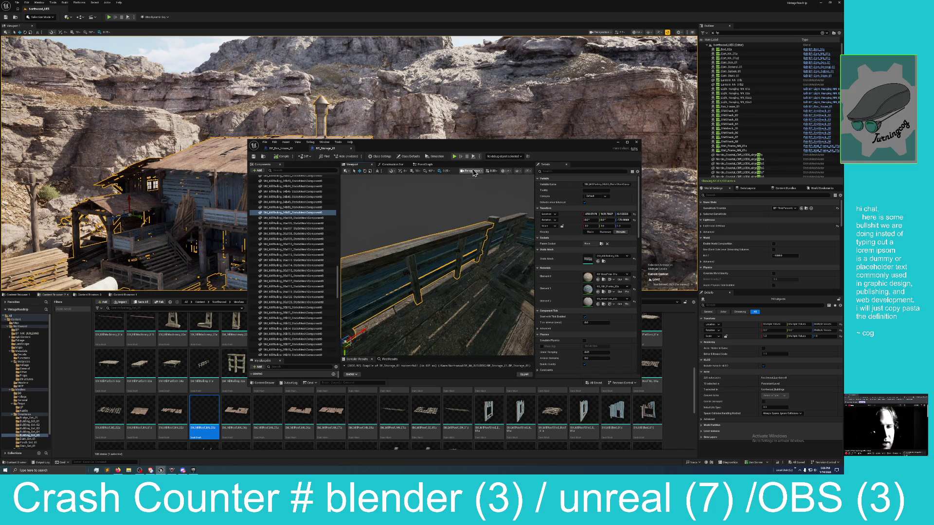
pyautogui.click(471, 171)
# Fly around the house, select the rock base mesh beneath it and delete it
pyautogui.moveTo(436, 190)
pyautogui.mouseDown()
pyautogui.moveTo(414, 196)
pyautogui.moveTo(461, 191)
pyautogui.mouseUp()
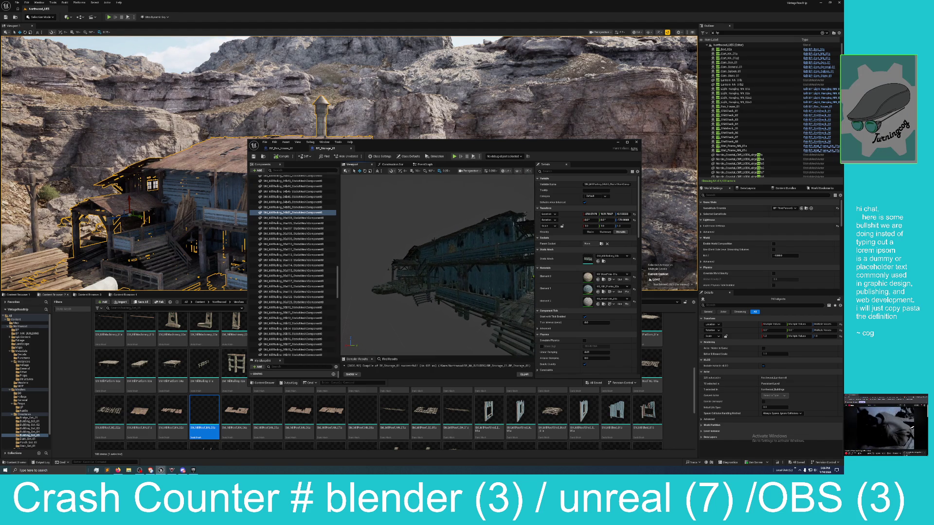
pyautogui.moveTo(461, 191); pyautogui.dragTo(477, 190)
pyautogui.moveTo(368, 263); pyautogui.dragTo(368, 263)
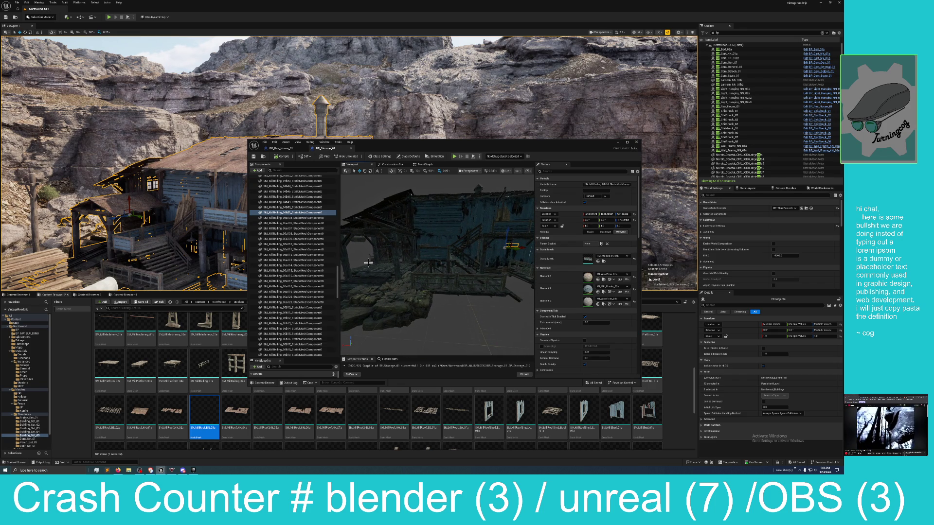
pyautogui.click(408, 305)
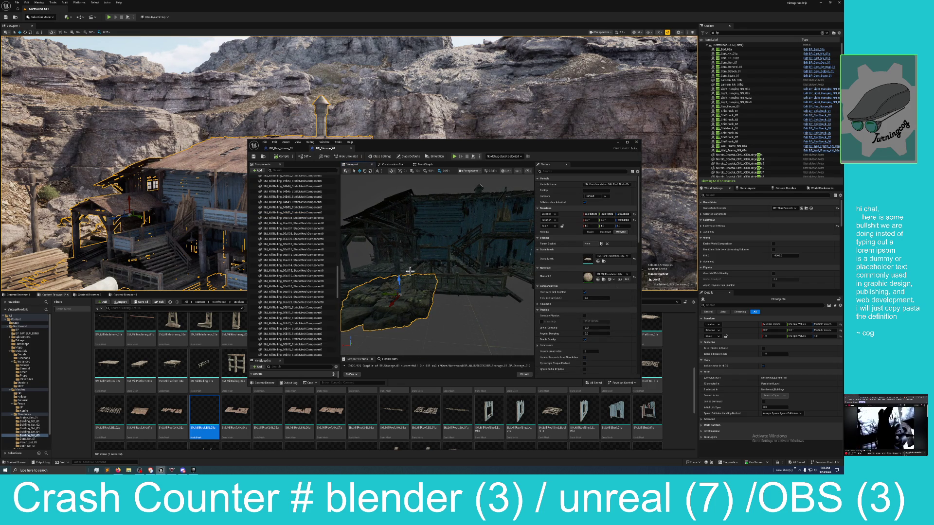
pyautogui.press('Delete')
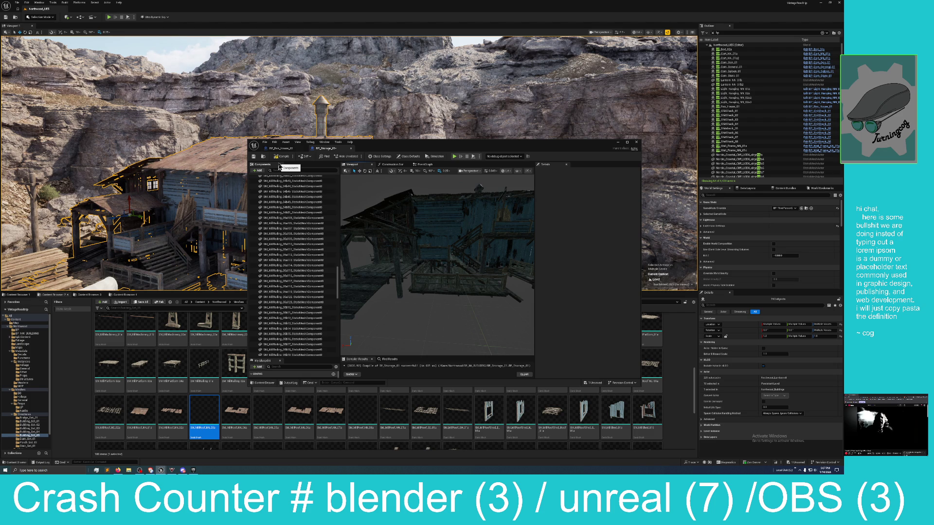
# Compile and save the building Blueprint, then drag its editor window aside
pyautogui.click(281, 158)
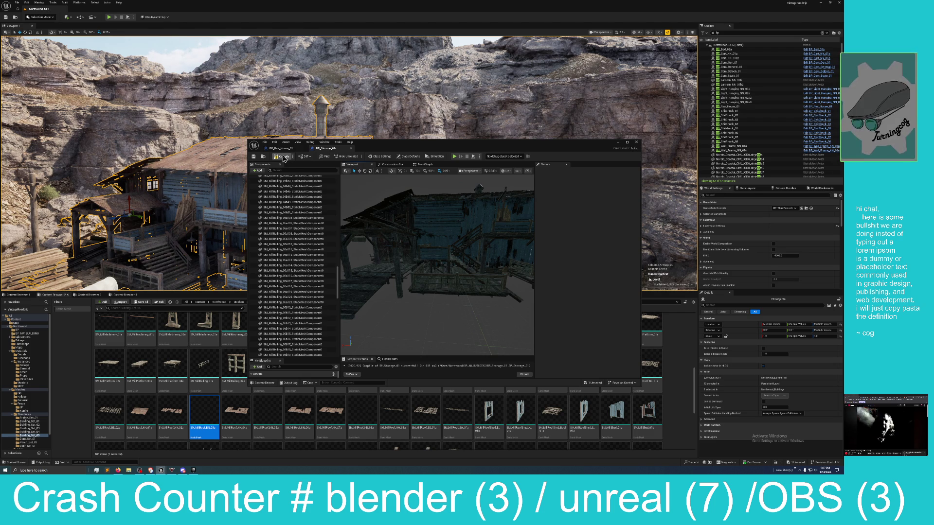
pyautogui.click(253, 156)
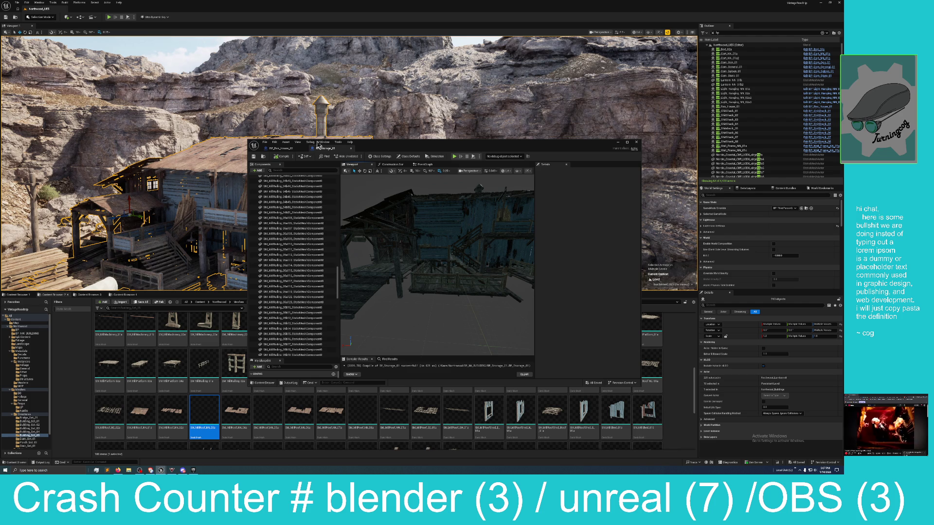
pyautogui.moveTo(384, 149); pyautogui.dragTo(377, 162)
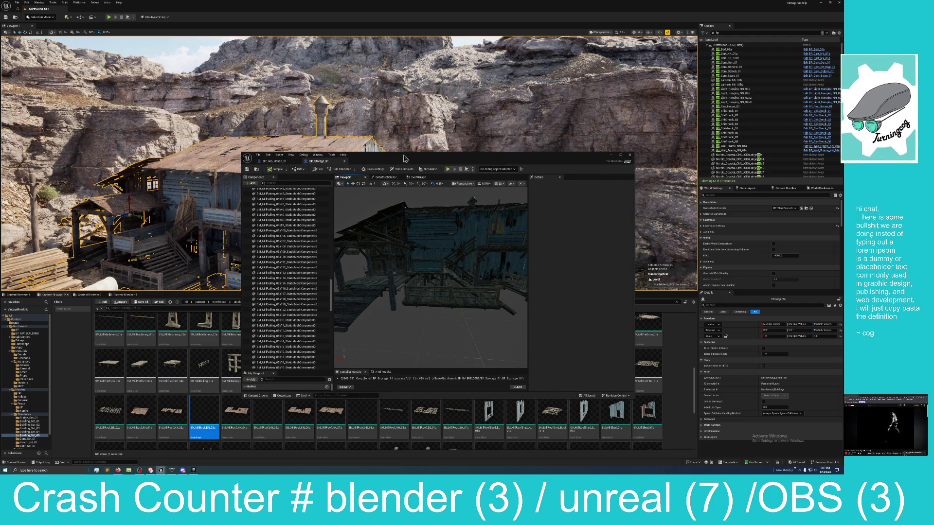
pyautogui.moveTo(411, 164)
pyautogui.mouseDown()
pyautogui.moveTo(409, 178)
pyautogui.moveTo(840, 26)
pyautogui.moveTo(721, 31)
pyautogui.moveTo(843, 34)
pyautogui.mouseUp()
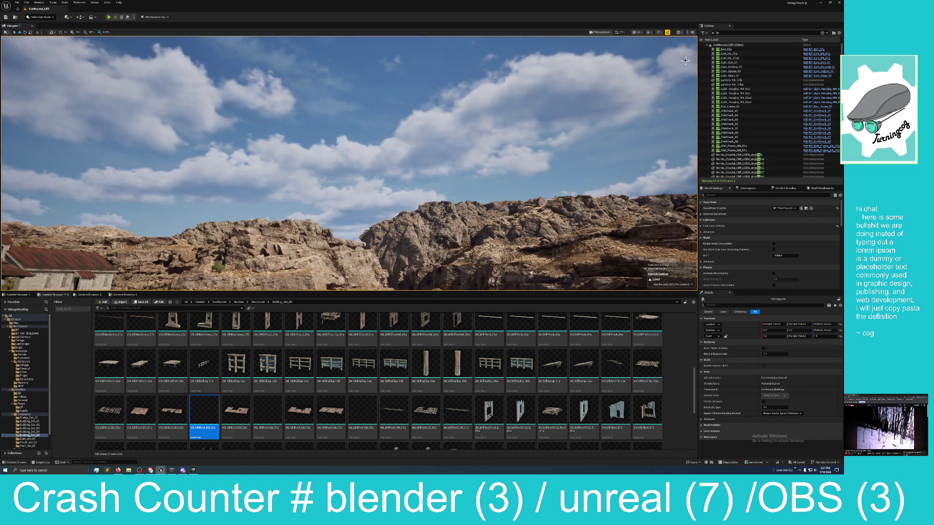
# Filter the Outliner for 'ultra' and focus the viewport on Ultra_Dynamic_Sky
pyautogui.click(715, 33)
pyautogui.write('l')
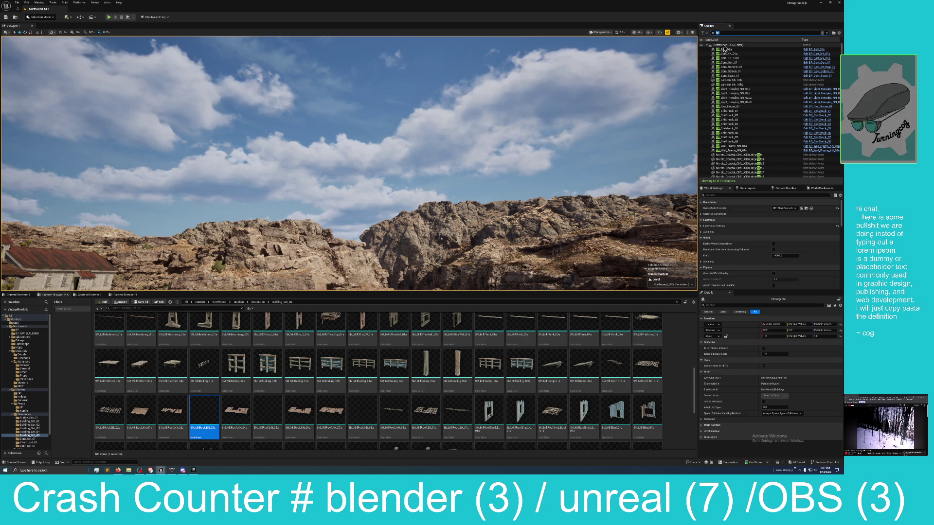
pyautogui.write('ltra')
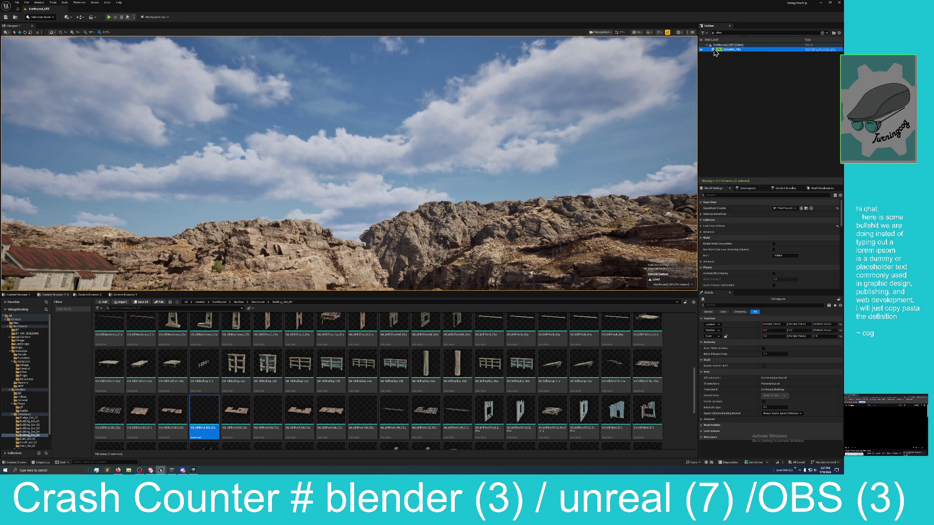
pyautogui.click(715, 50)
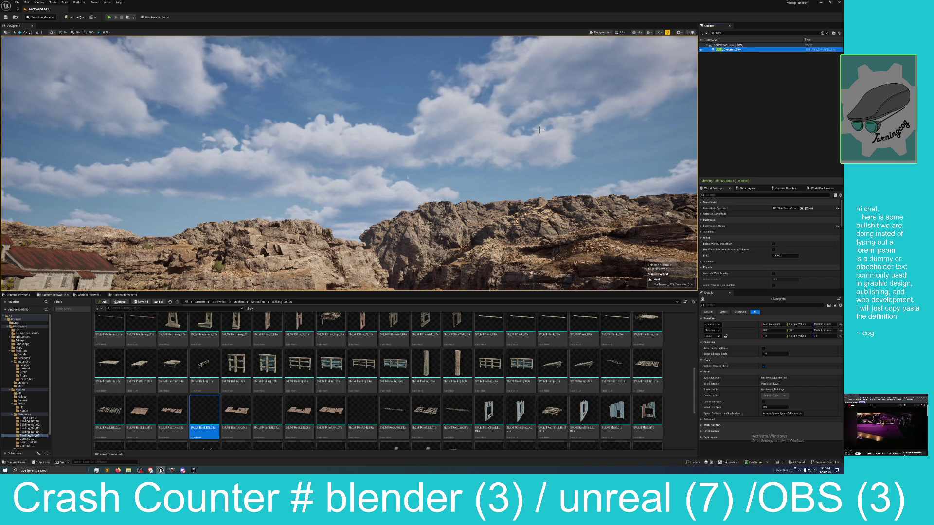
pyautogui.doubleClick(717, 50)
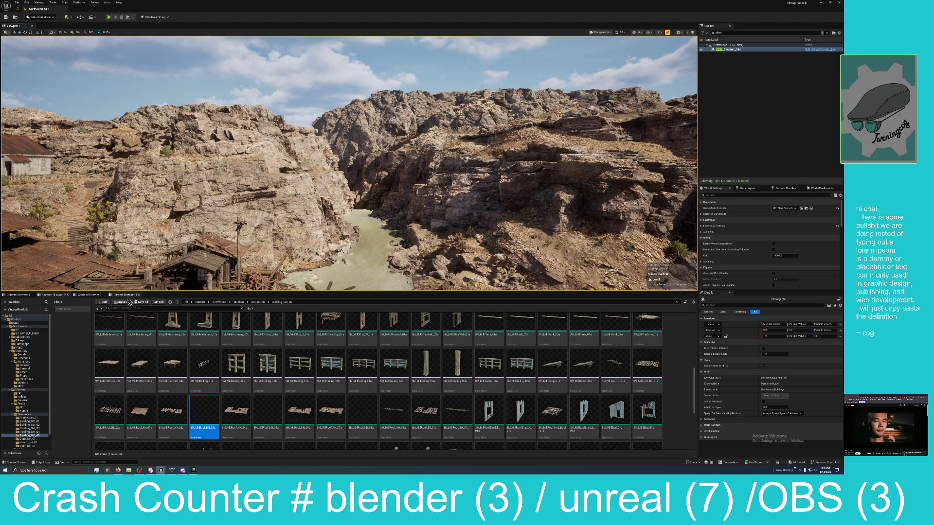
# Look through the Maps folders, then go Content > UltraDynamicSky > Blueprints
pyautogui.click(89, 296)
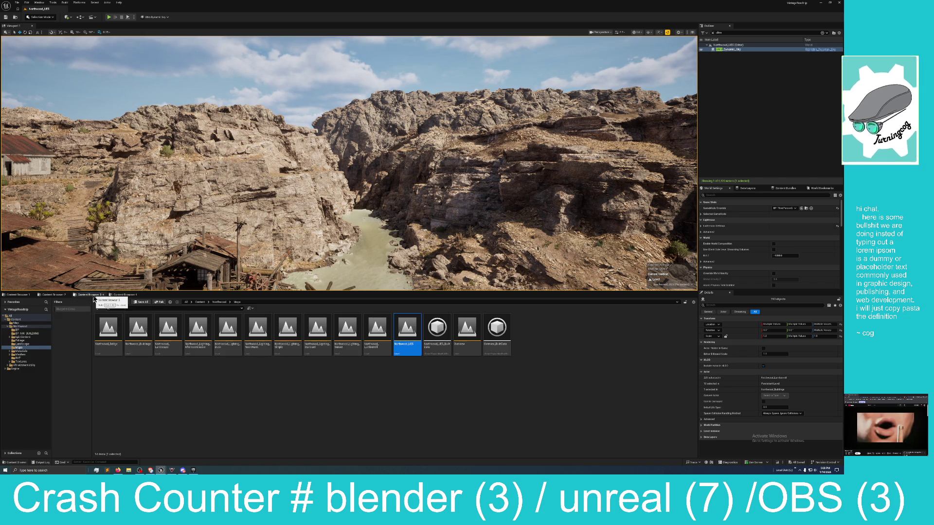
pyautogui.click(30, 295)
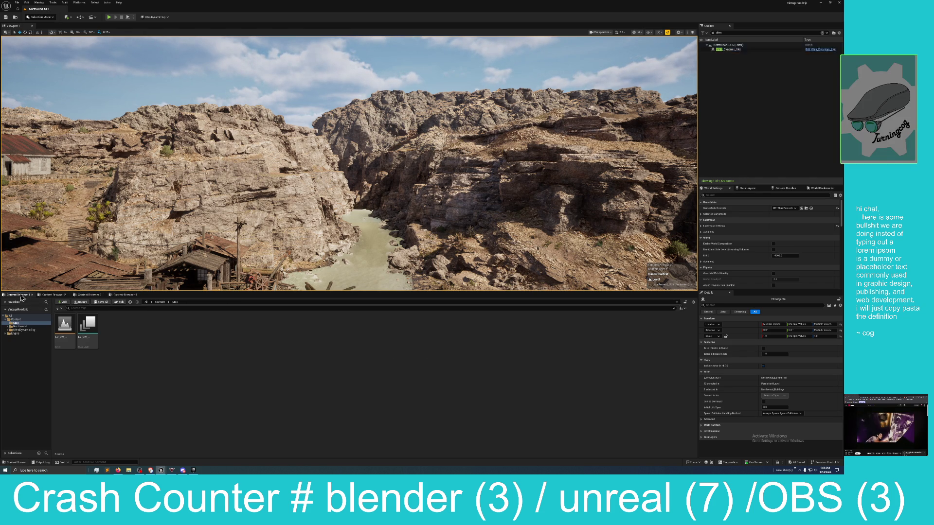
pyautogui.click(88, 295)
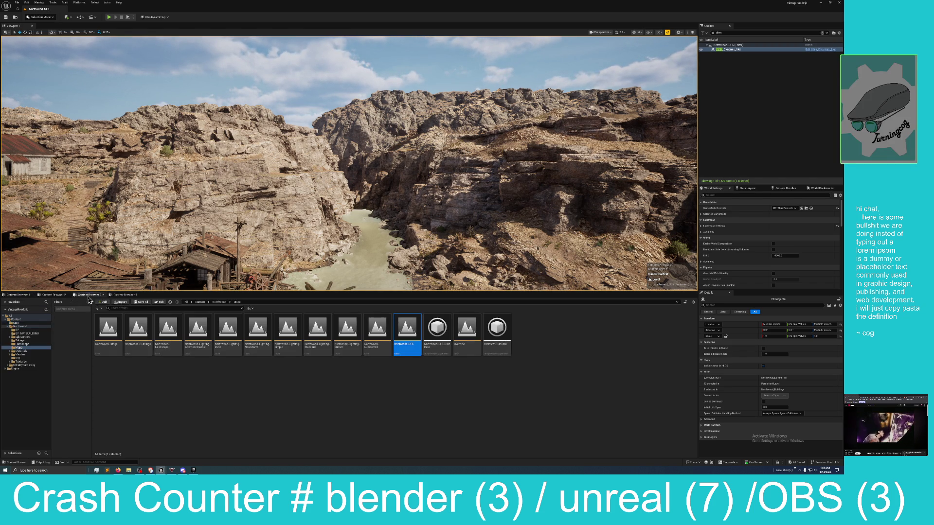
pyautogui.click(60, 295)
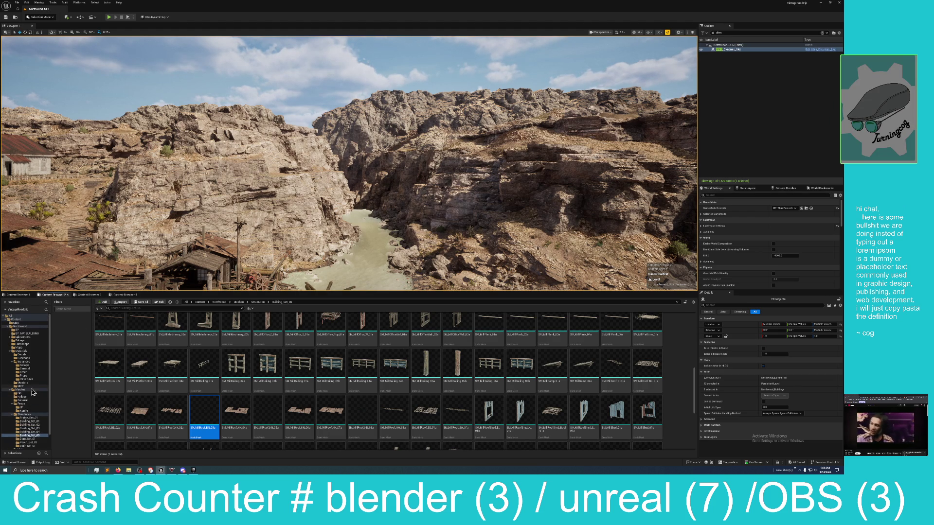
pyautogui.click(20, 321)
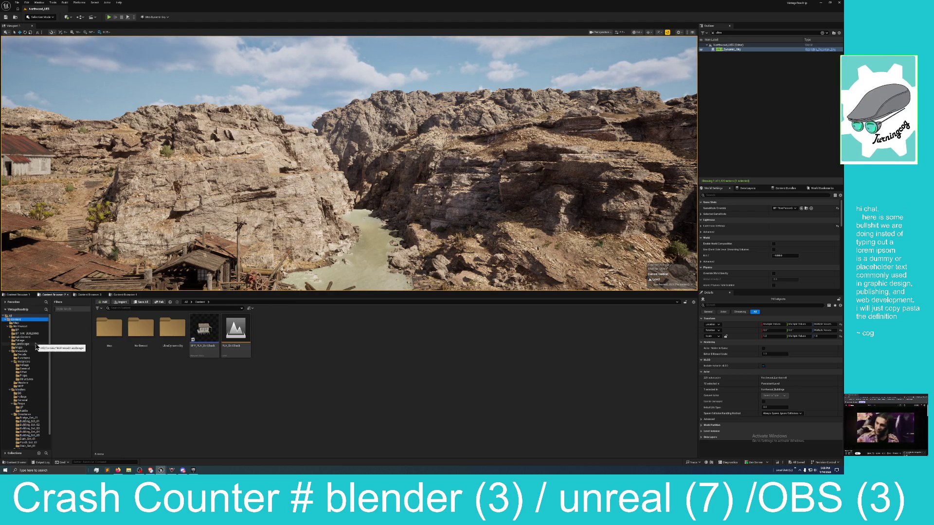
pyautogui.doubleClick(169, 331)
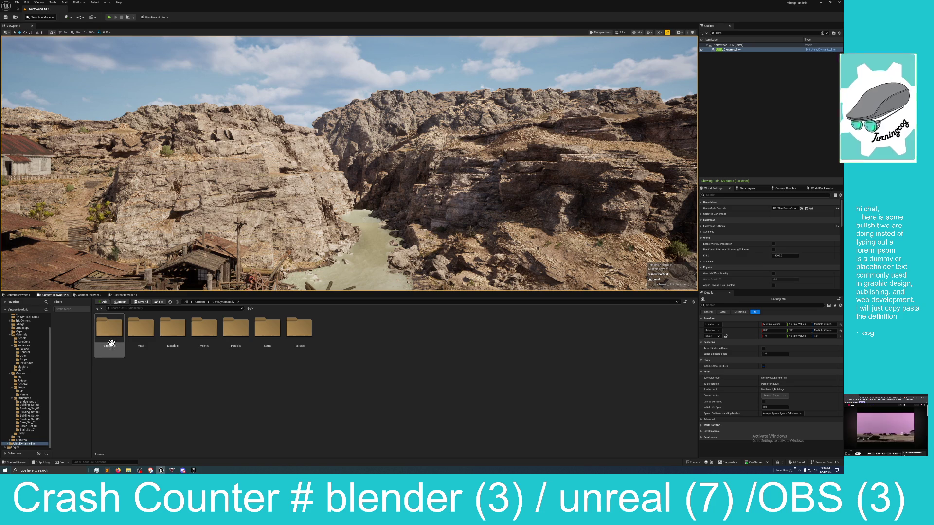
pyautogui.doubleClick(109, 329)
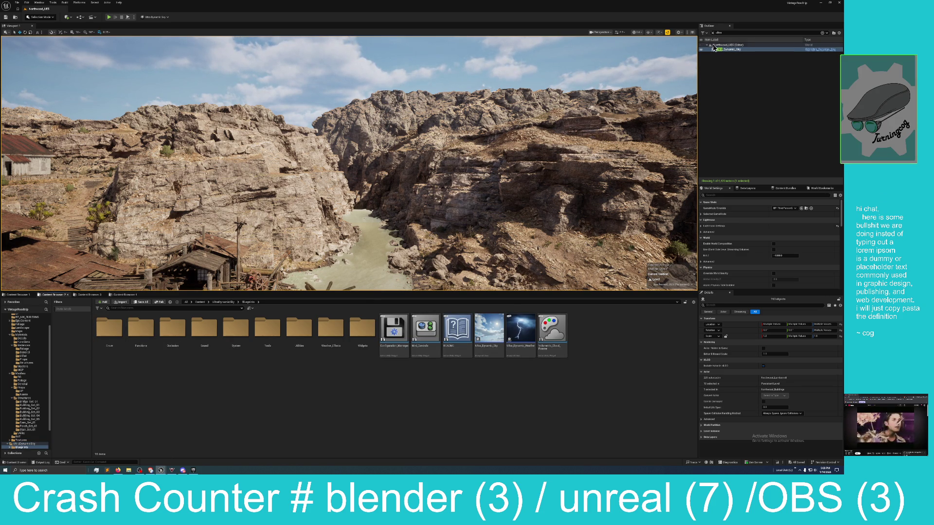
# Delete the existing Ultra_Dynamic_Sky actor from the level
pyautogui.rightClick(714, 51)
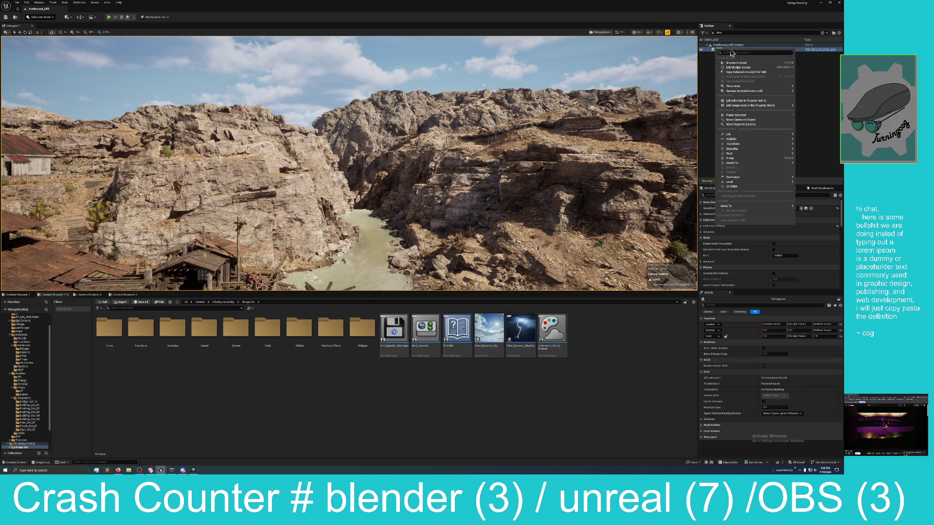
pyautogui.click(706, 82)
pyautogui.click(725, 51)
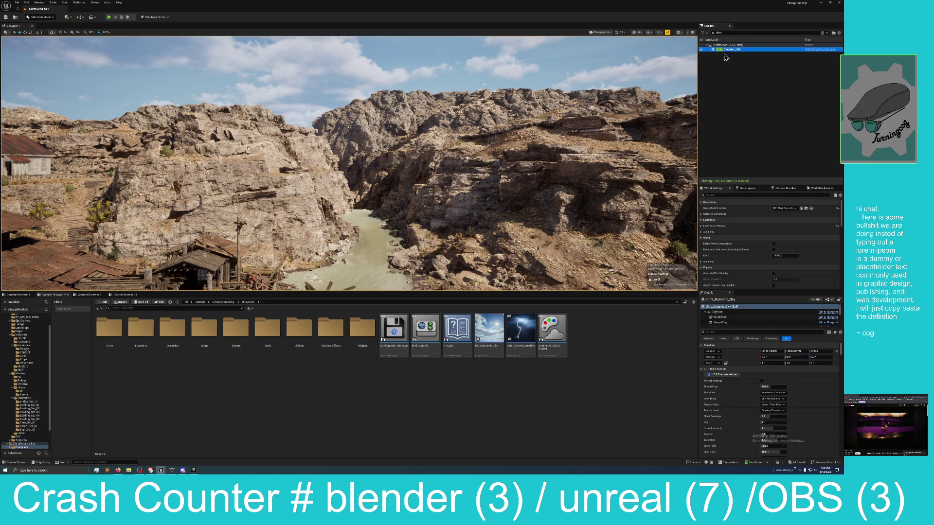
pyautogui.press('Delete')
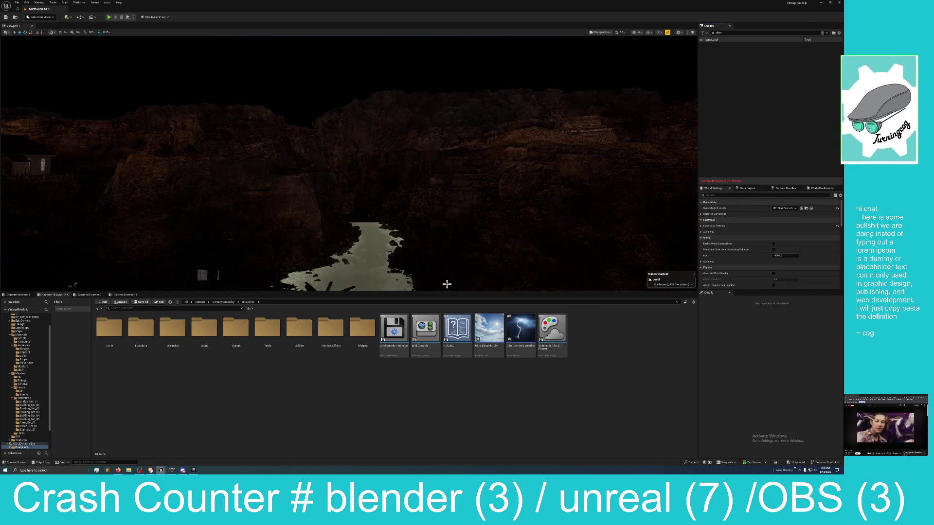
# Drag a new Ultra_Dynamic_Sky Blueprint into the viewport and bring up the unsaved content list
pyautogui.click(497, 327)
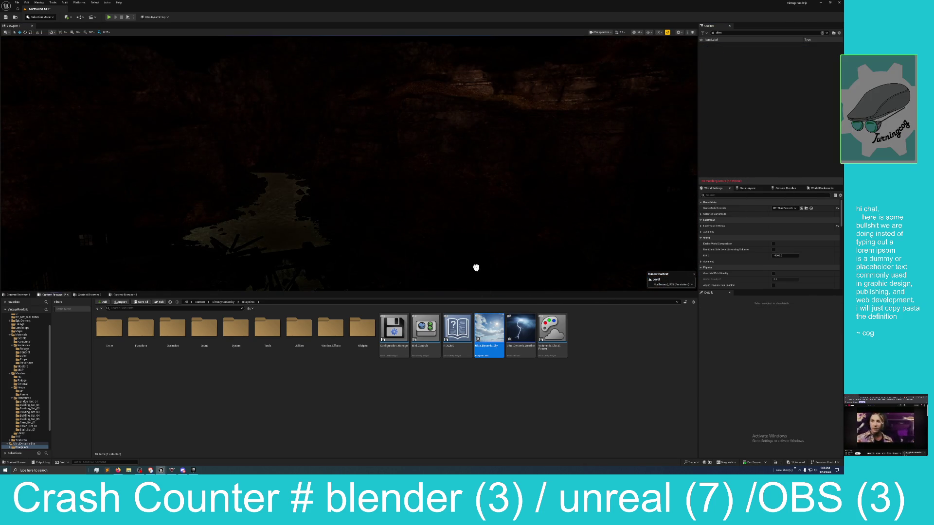
pyautogui.moveTo(476, 267); pyautogui.dragTo(476, 268)
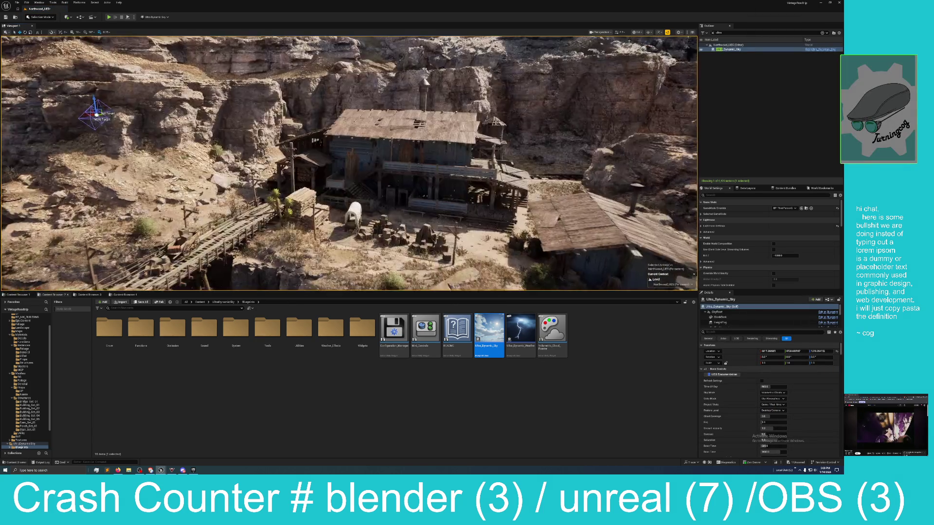
pyautogui.moveTo(434, 210)
pyautogui.mouseDown()
pyautogui.moveTo(435, 199)
pyautogui.moveTo(435, 210)
pyautogui.mouseUp()
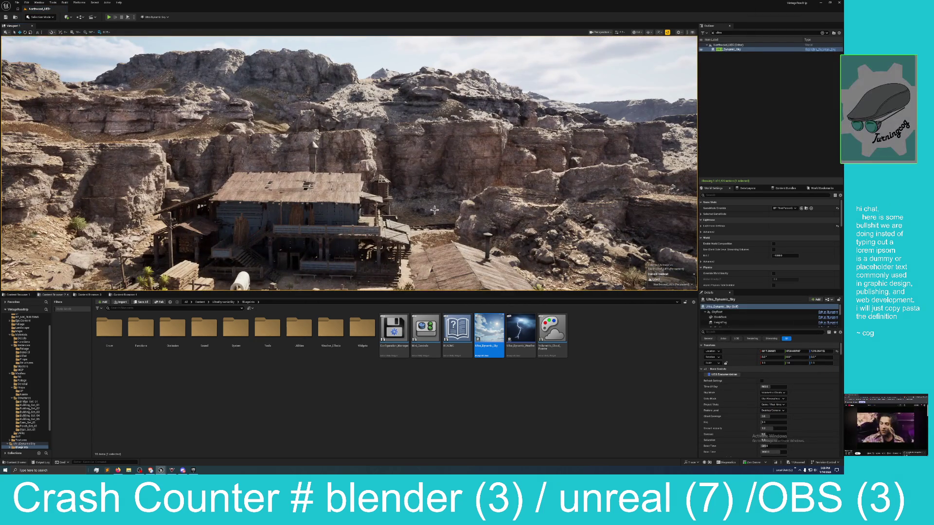
pyautogui.click(796, 463)
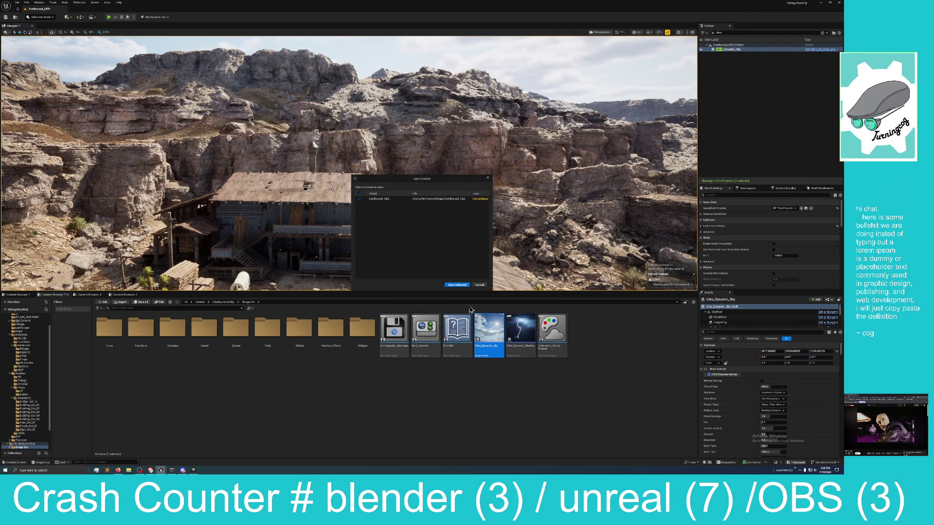
# Save the level with Save Selected in the Save Content dialog
pyautogui.click(456, 285)
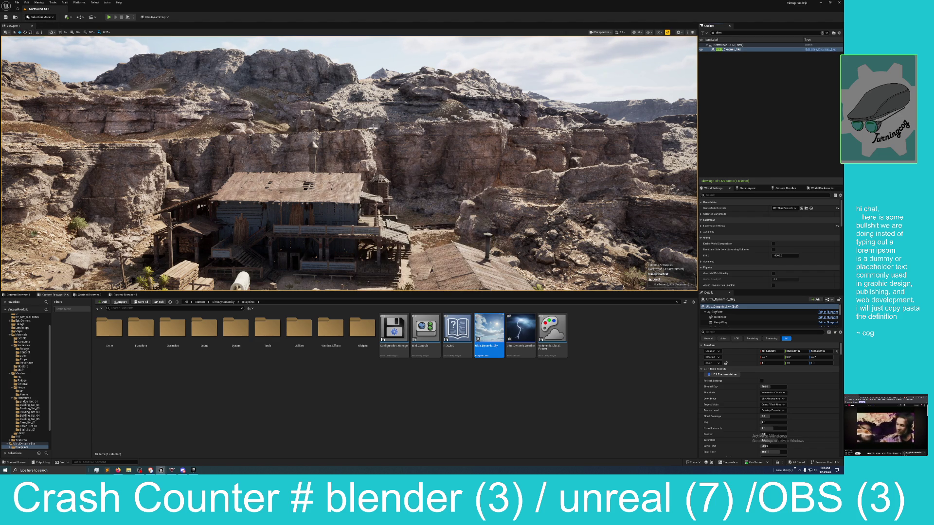
# Fly the view closer to the wooden mining building
pyautogui.moveTo(372, 127)
pyautogui.mouseDown()
pyautogui.moveTo(340, 98)
pyautogui.moveTo(373, 127)
pyautogui.mouseUp()
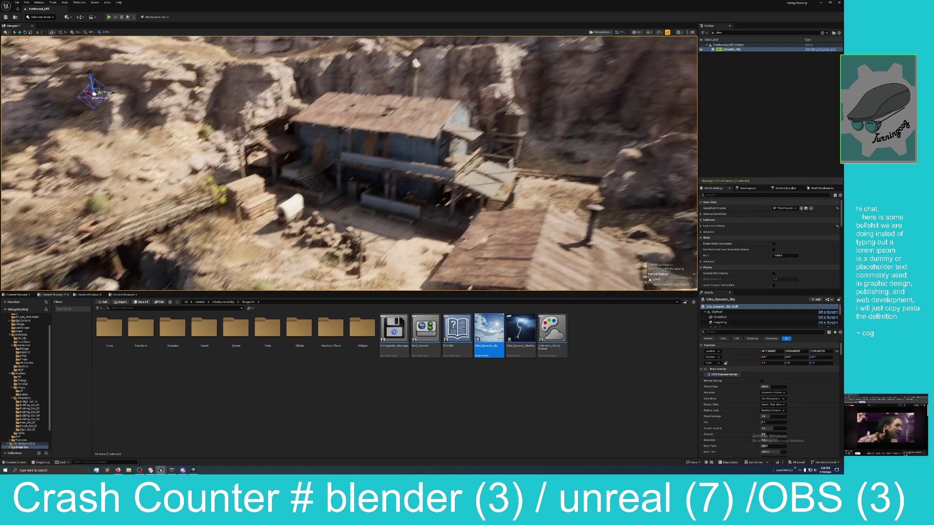
# Circle the mining building, swing past the river, and fly to the blue wooden building by the cliff
pyautogui.moveTo(433, 200)
pyautogui.mouseDown()
pyautogui.moveTo(411, 190)
pyautogui.moveTo(411, 156)
pyautogui.mouseUp()
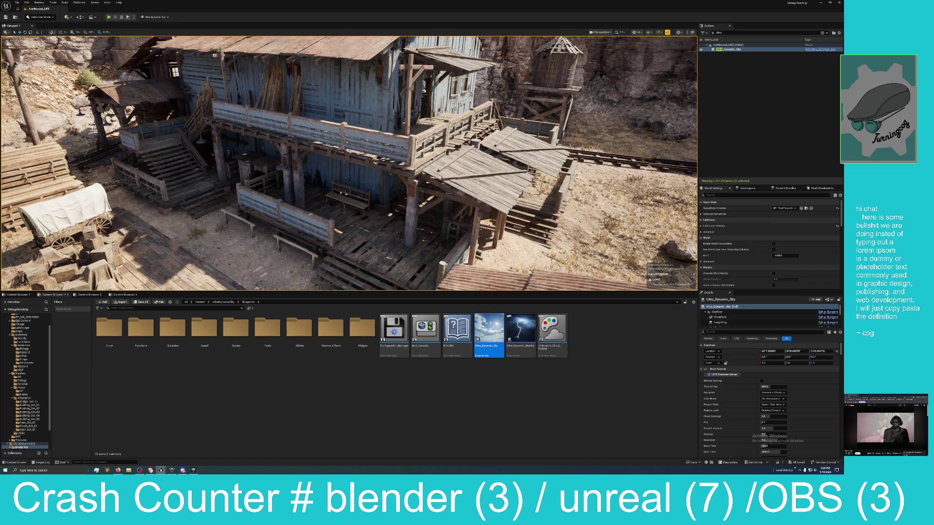
pyautogui.moveTo(411, 157); pyautogui.dragTo(433, 199)
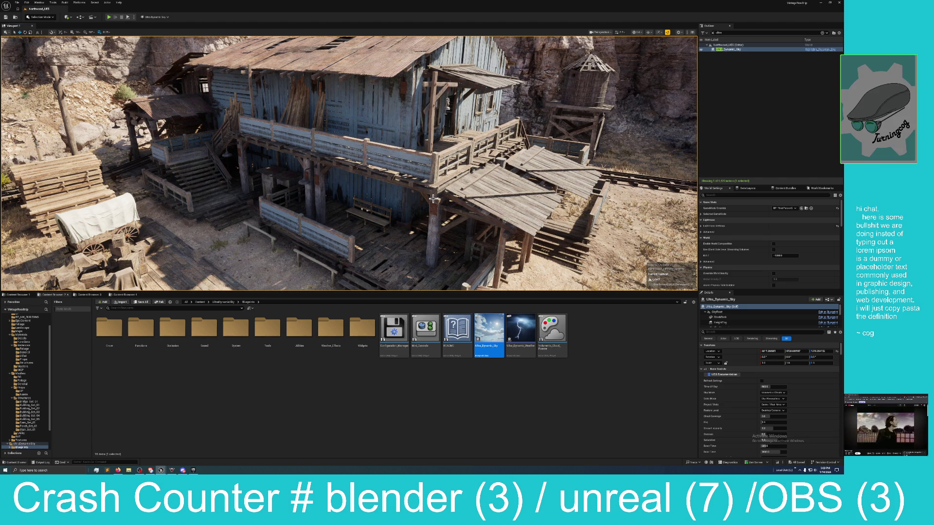
pyautogui.moveTo(367, 175)
pyautogui.mouseDown()
pyautogui.moveTo(253, 175)
pyautogui.moveTo(366, 174)
pyautogui.mouseUp()
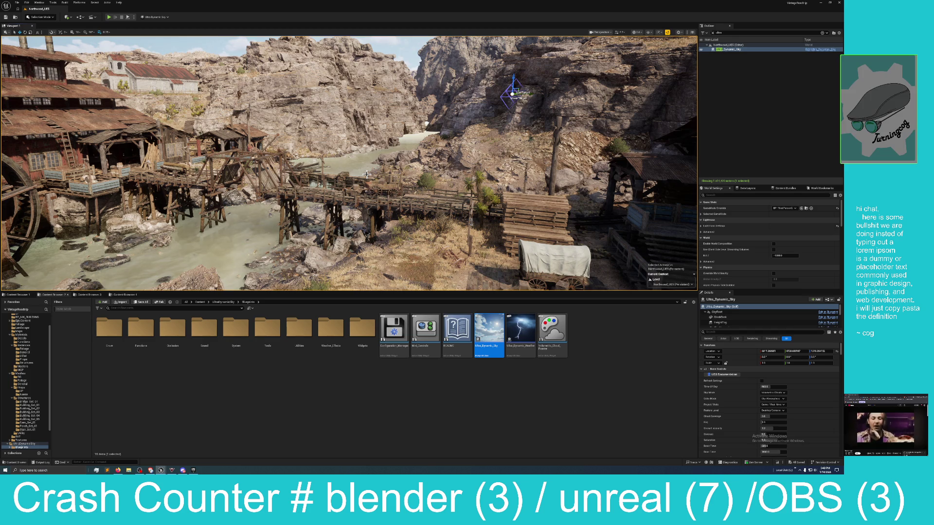
pyautogui.moveTo(374, 168)
pyautogui.mouseDown()
pyautogui.moveTo(340, 160)
pyautogui.moveTo(587, 146)
pyautogui.mouseUp()
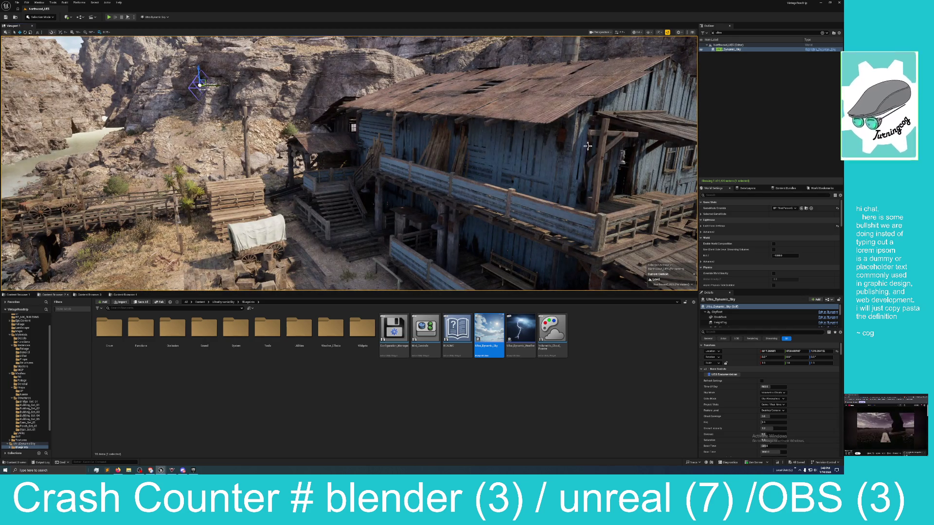
# Select the blue building's wall pieces and the lumber stack to inspect their details
pyautogui.click(537, 141)
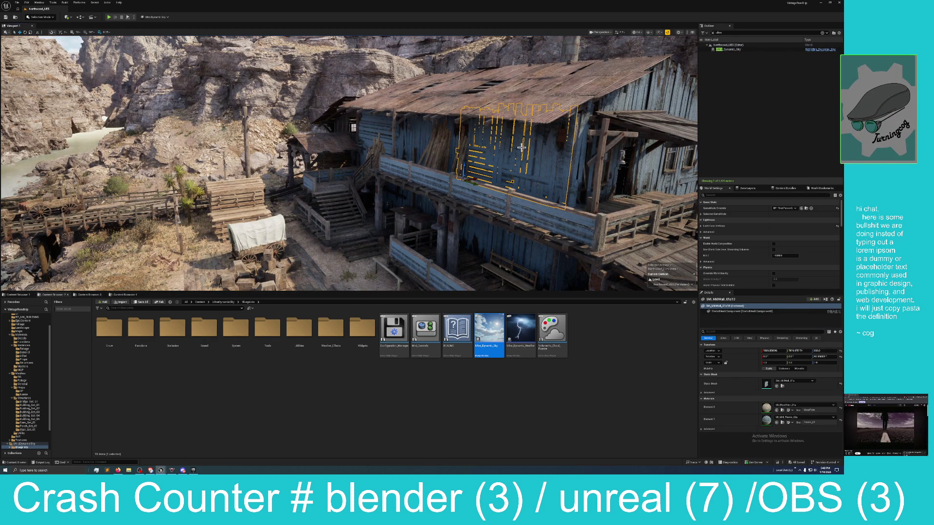
pyautogui.click(438, 130)
pyautogui.click(407, 123)
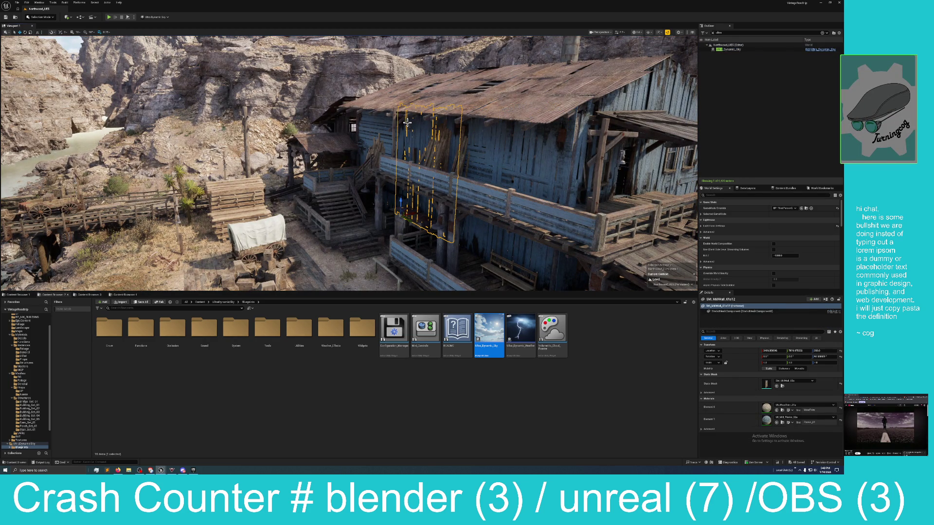
pyautogui.click(502, 143)
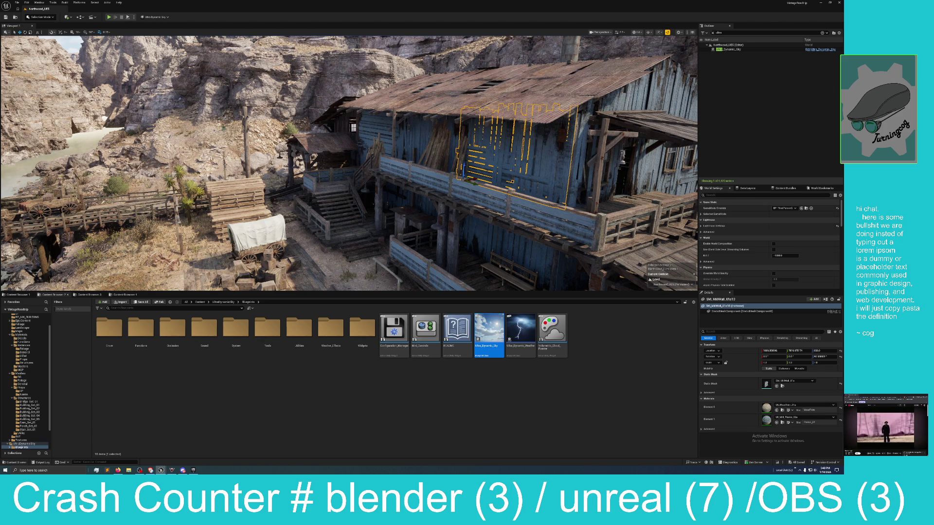
# Select the roof, a window, the awning, and the corrugated roof by the water wheel
pyautogui.moveTo(661, 165); pyautogui.dragTo(446, 104)
pyautogui.click(446, 105)
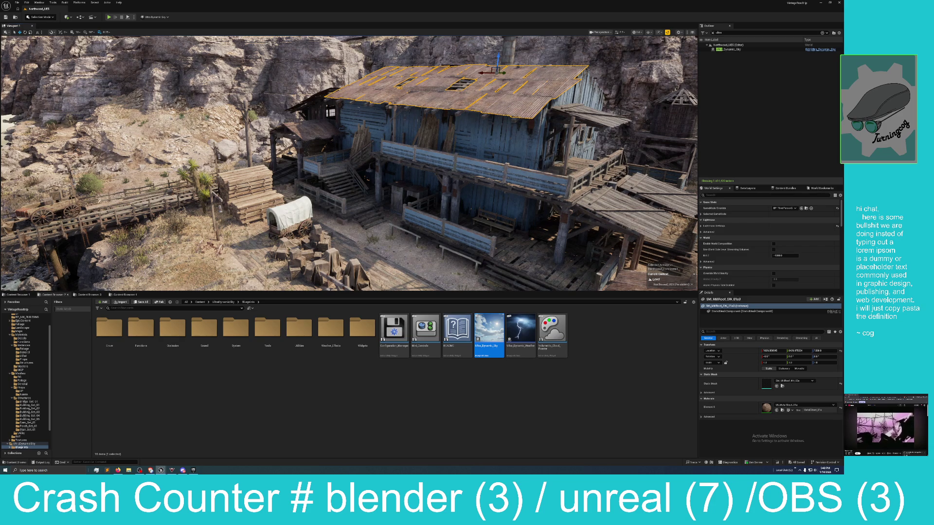
pyautogui.moveTo(514, 186)
pyautogui.mouseDown()
pyautogui.moveTo(476, 146)
pyautogui.moveTo(487, 161)
pyautogui.moveTo(372, 157)
pyautogui.moveTo(443, 194)
pyautogui.mouseUp()
pyautogui.click(480, 155)
pyautogui.click(447, 159)
pyautogui.click(397, 180)
pyautogui.click(448, 161)
pyautogui.moveTo(448, 161); pyautogui.dragTo(298, 139)
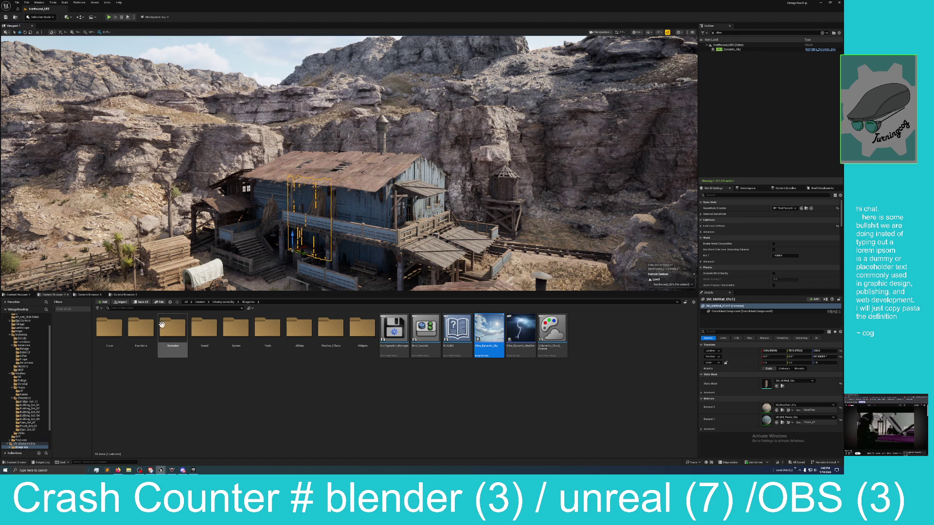
# Browse the Maps, Map, Misc and Ultra Dynamic Sky folders, then show BP_NW_BUILDING's blueprints
pyautogui.click(87, 298)
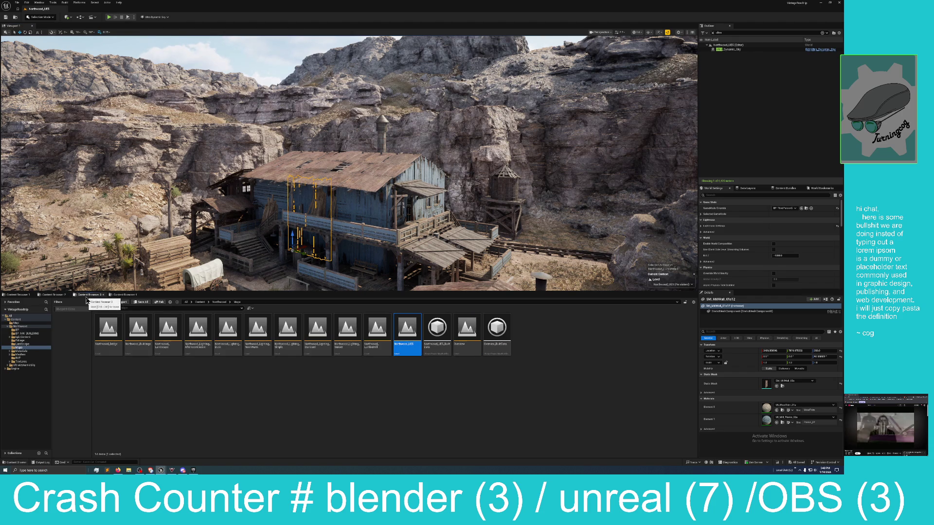
pyautogui.click(125, 295)
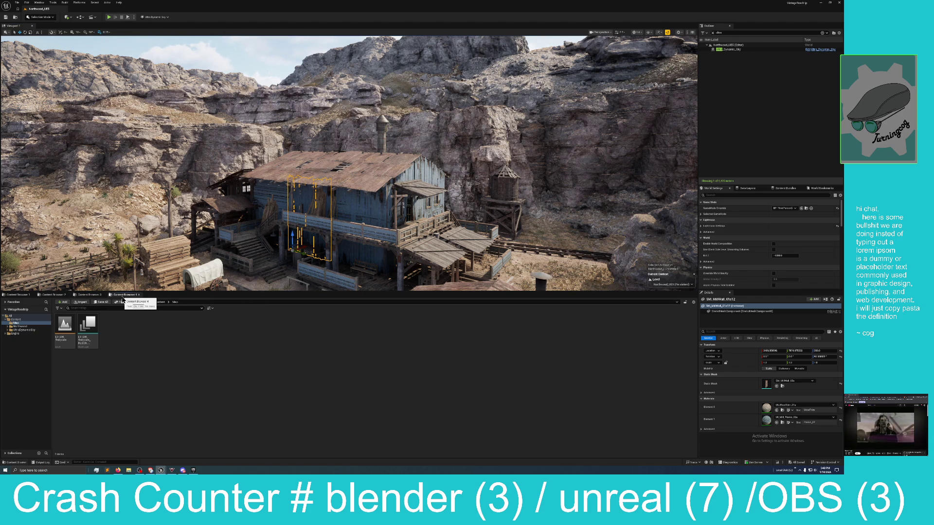
pyautogui.click(54, 295)
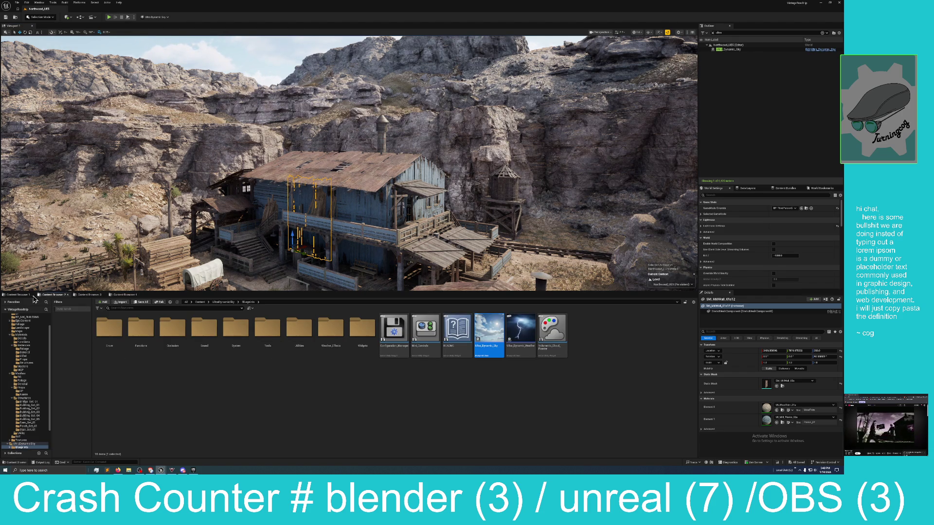
pyautogui.click(18, 295)
pyautogui.click(52, 296)
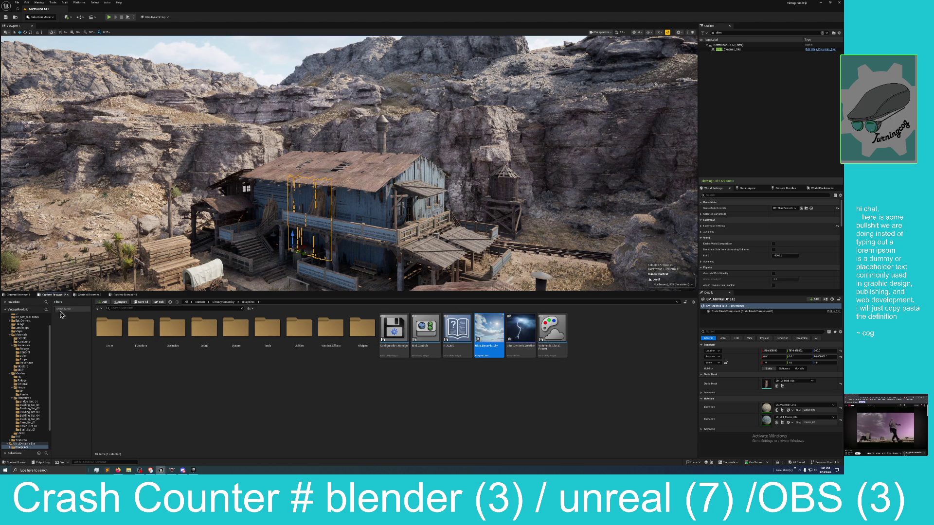
pyautogui.scroll(2, 38, 342)
pyautogui.click(32, 333)
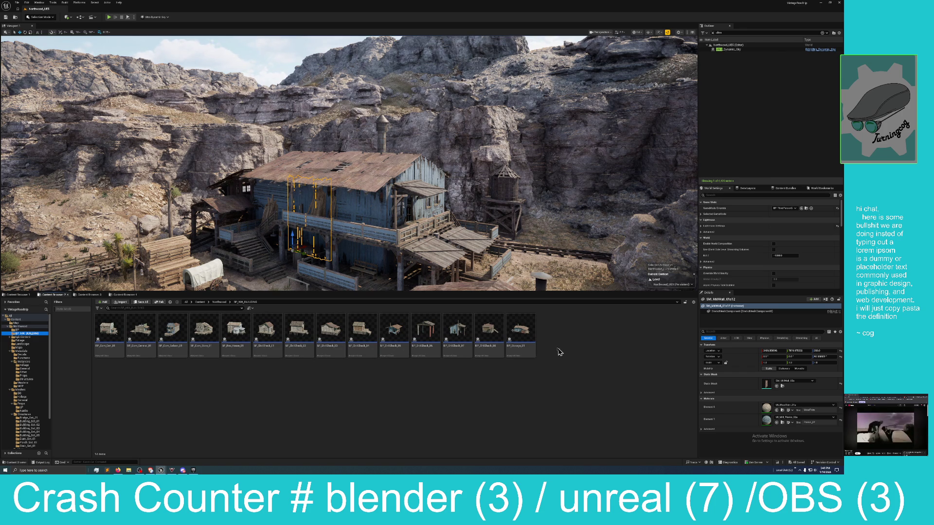
# Drop BP_Storage_01 into the canyon near the river and frame it in the viewport
pyautogui.press('1')
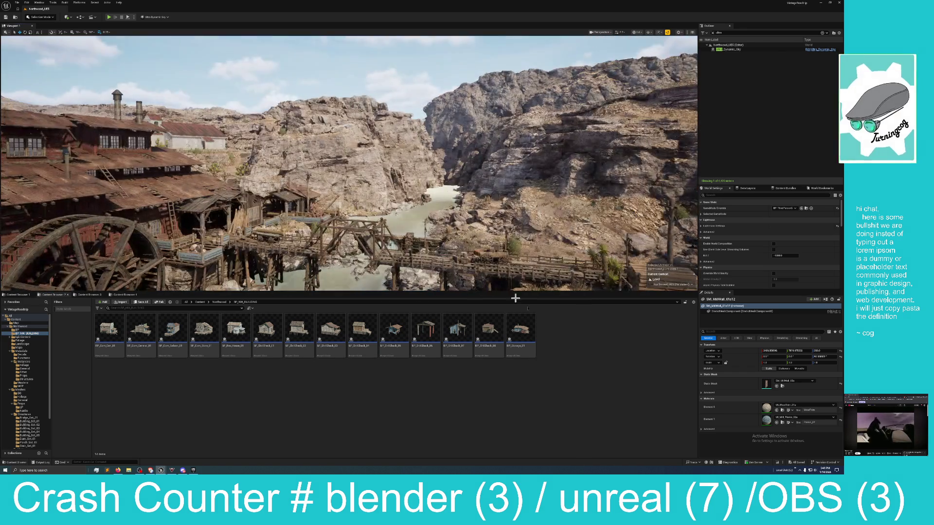
pyautogui.moveTo(521, 331)
pyautogui.mouseDown()
pyautogui.moveTo(547, 210)
pyautogui.moveTo(533, 209)
pyautogui.moveTo(553, 258)
pyautogui.mouseUp()
pyautogui.press('f')
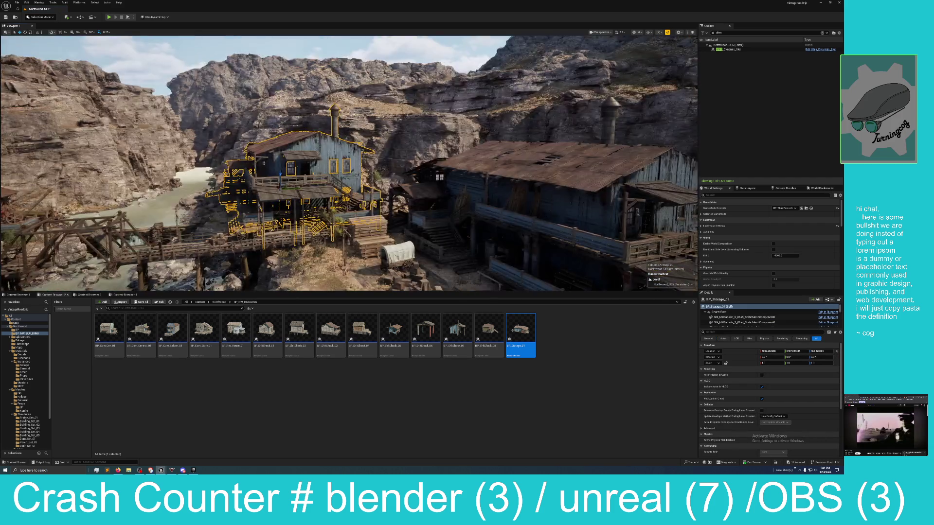
# Select the neighbouring building's roof and wall, then the placed BP_Storage_01
pyautogui.click(466, 172)
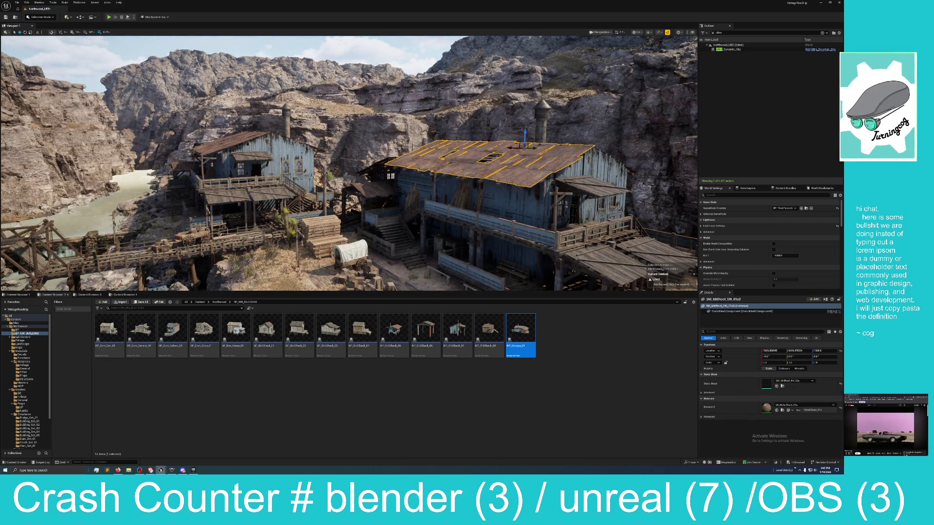
pyautogui.click(427, 184)
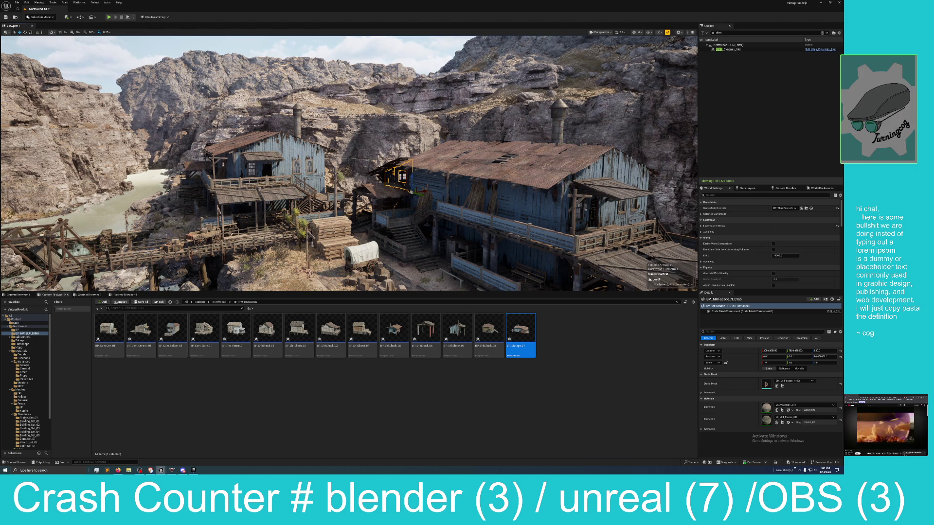
pyautogui.click(308, 193)
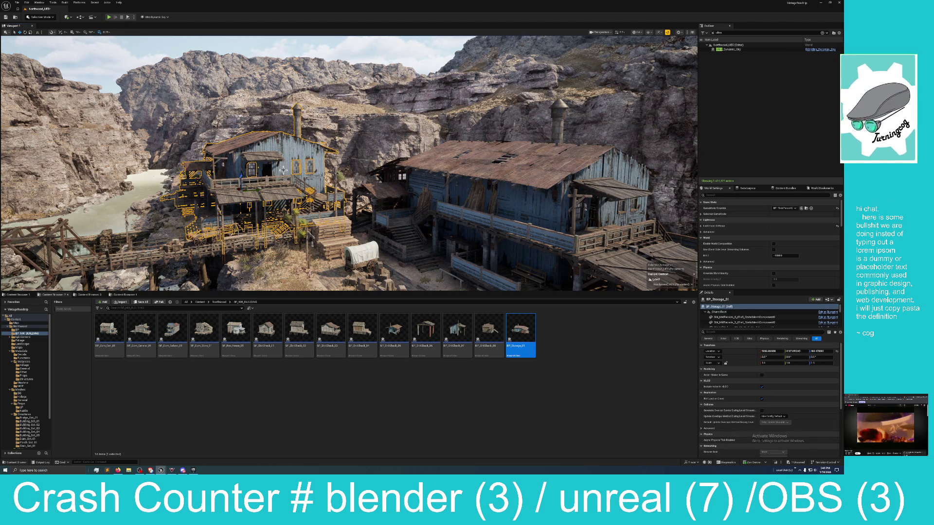
# Delete the selected BP_Storage_01 building from the level
pyautogui.press('Delete')
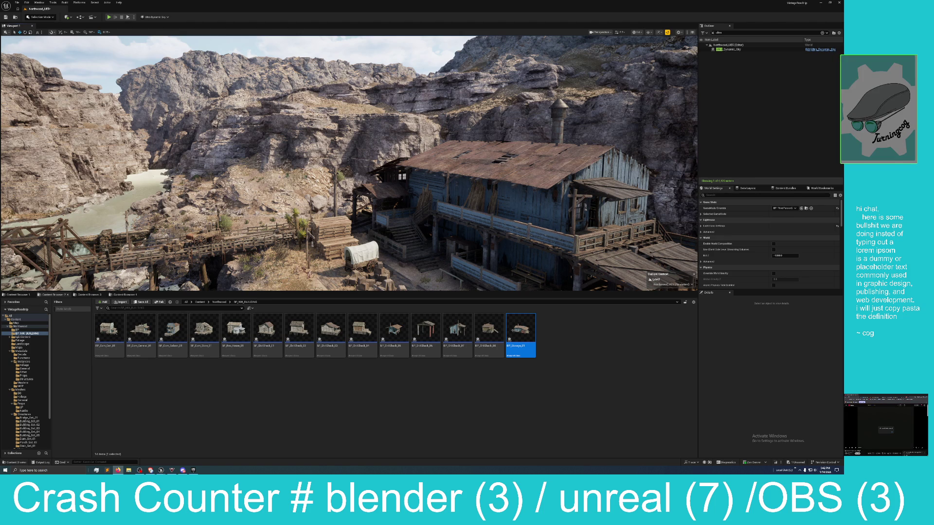
# Fly around the blue two-storey mill, pulling back to show the bridge and river
pyautogui.moveTo(435, 283); pyautogui.dragTo(431, 251)
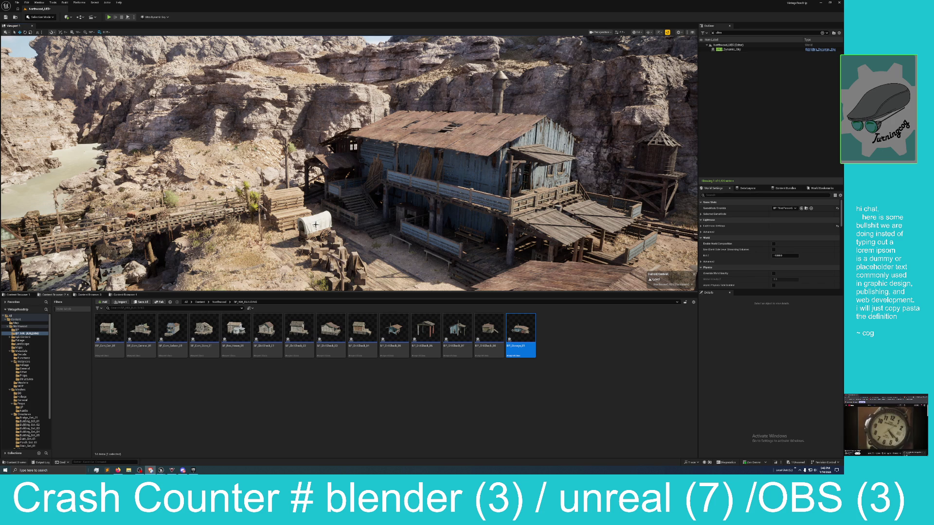
pyautogui.moveTo(316, 225)
pyautogui.mouseDown()
pyautogui.moveTo(306, 223)
pyautogui.moveTo(322, 220)
pyautogui.mouseUp()
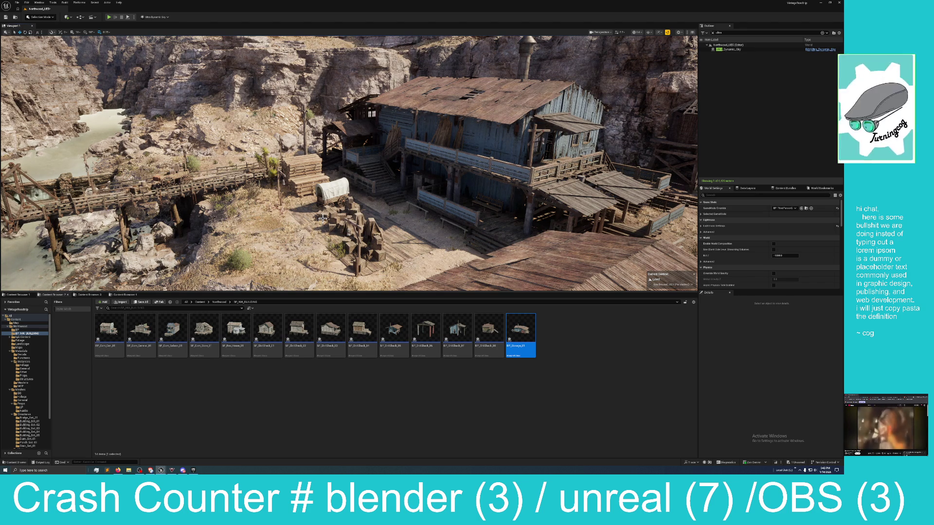
pyautogui.moveTo(323, 219)
pyautogui.mouseDown()
pyautogui.moveTo(287, 261)
pyautogui.moveTo(311, 238)
pyautogui.moveTo(346, 232)
pyautogui.moveTo(323, 219)
pyautogui.mouseUp()
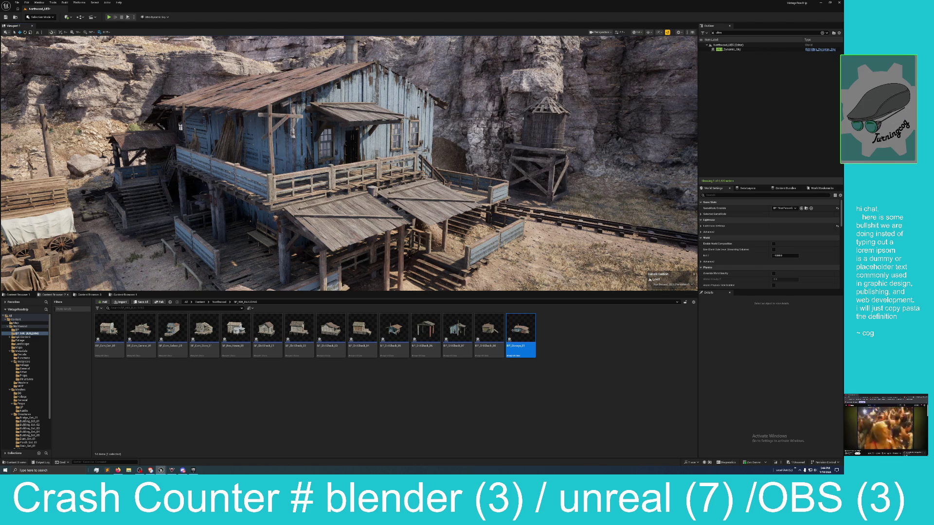
pyautogui.click(118, 470)
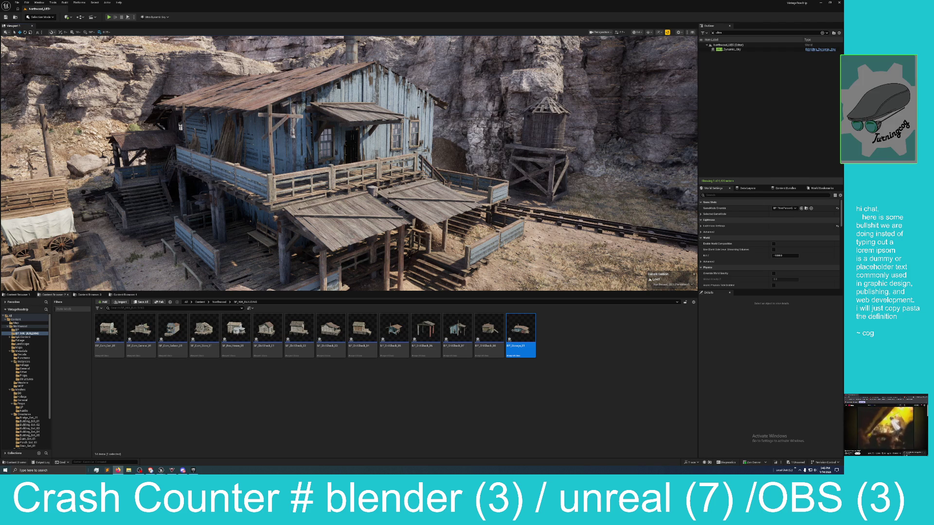
# Bring up the brewery's beer list in Chrome, scroll through it, then minimize Chrome
pyautogui.click(117, 470)
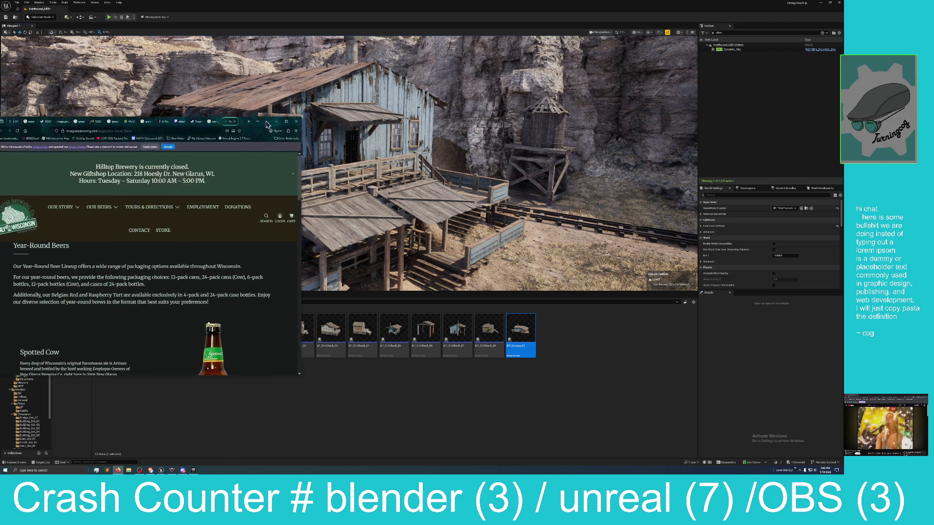
pyautogui.scroll(-5, 570, 302)
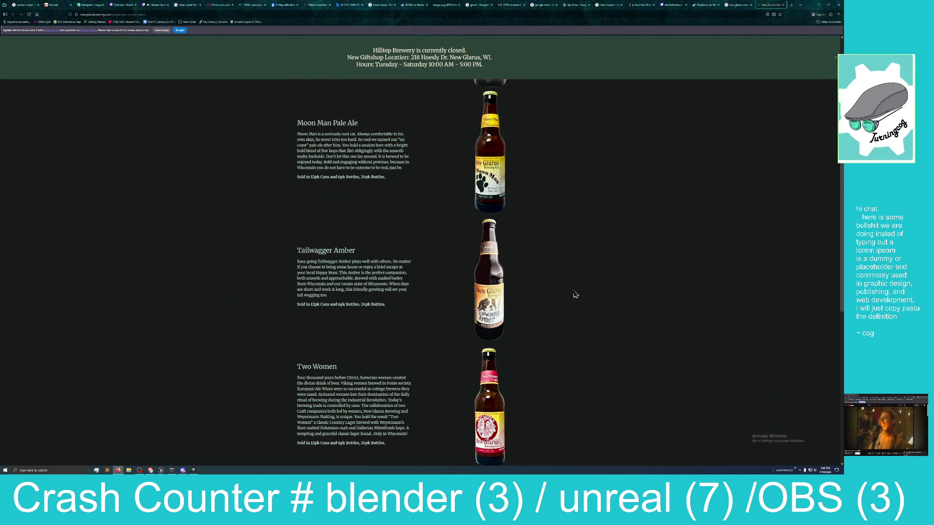
pyautogui.scroll(2, 574, 300)
pyautogui.scroll(3, 572, 299)
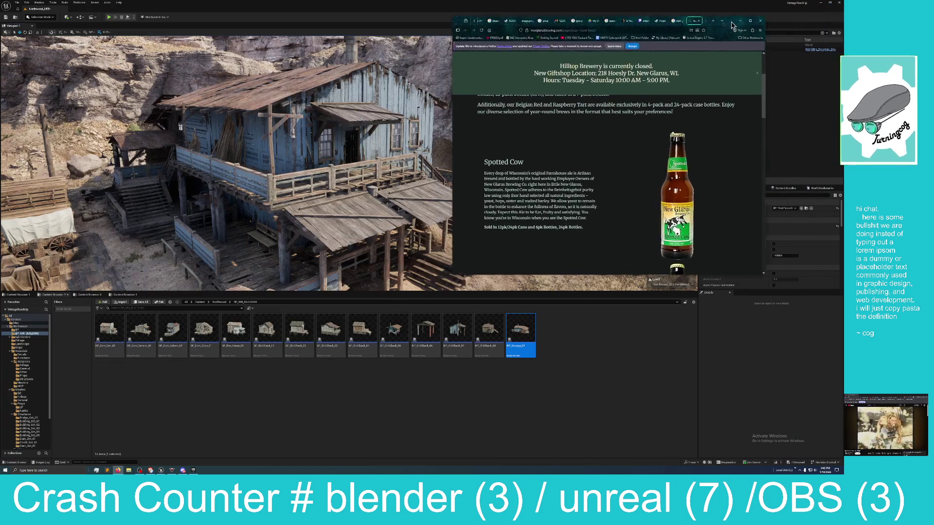
pyautogui.click(819, 5)
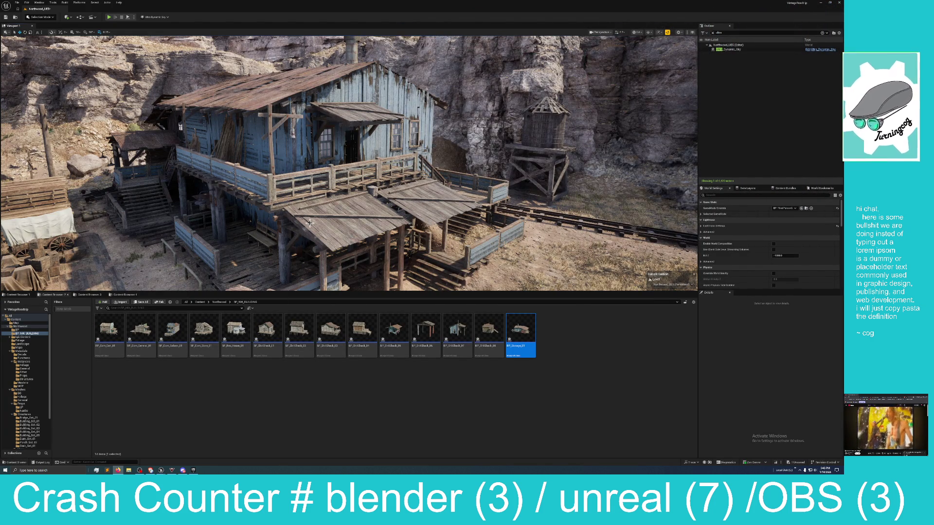
# Fly around the blue wooden building and on toward the river's long wooden trestle bridge
pyautogui.moveTo(309, 223); pyautogui.dragTo(316, 216)
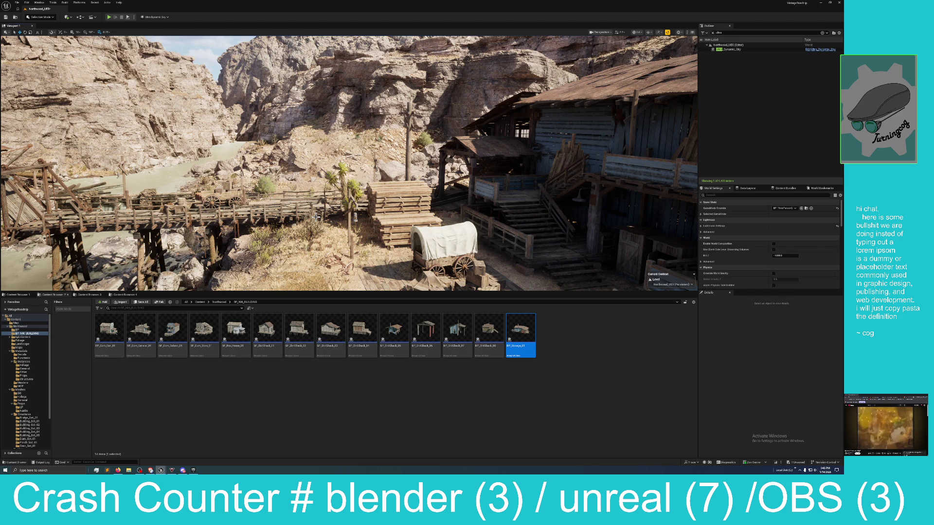
pyautogui.moveTo(287, 193)
pyautogui.mouseDown()
pyautogui.moveTo(194, 194)
pyautogui.moveTo(194, 160)
pyautogui.mouseUp()
pyautogui.moveTo(304, 192); pyautogui.dragTo(303, 192)
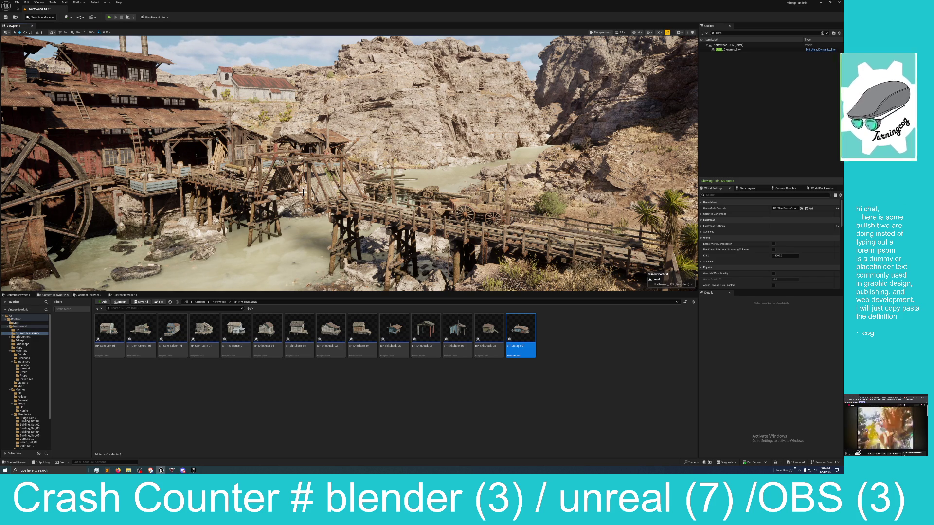
# Fly in to face the water-wheel mill head-on, with the white church on the hill beyond
pyautogui.scroll(-5, 295, 200)
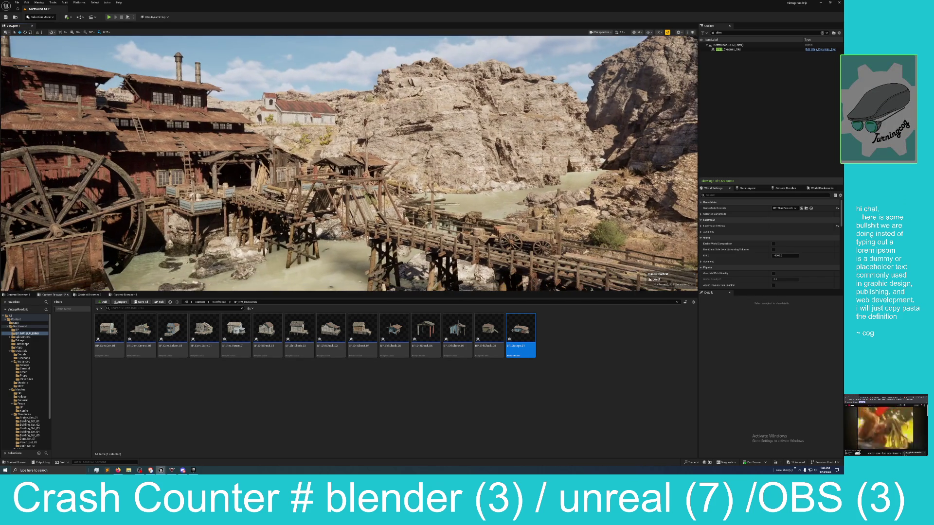
pyautogui.moveTo(349, 164); pyautogui.dragTo(312, 131)
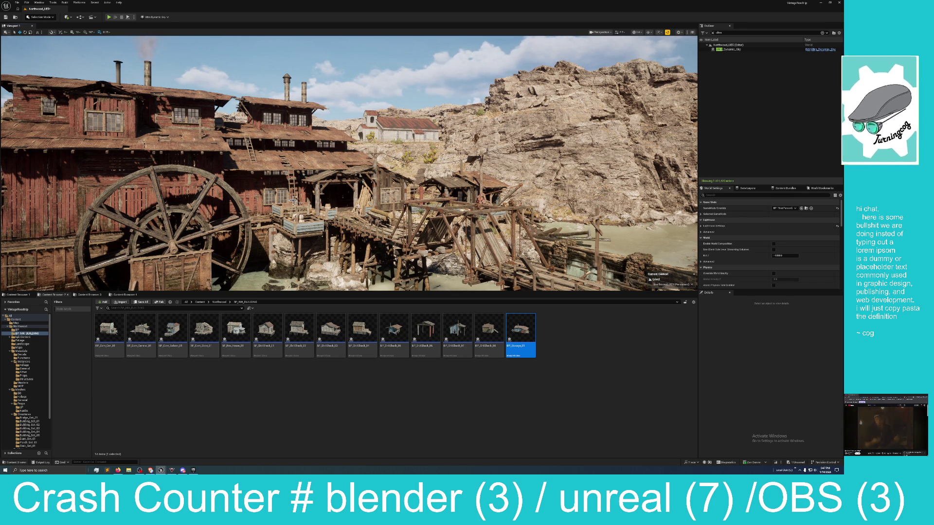
pyautogui.moveTo(295, 179)
pyautogui.mouseDown()
pyautogui.moveTo(321, 181)
pyautogui.moveTo(284, 181)
pyautogui.moveTo(319, 187)
pyautogui.mouseUp()
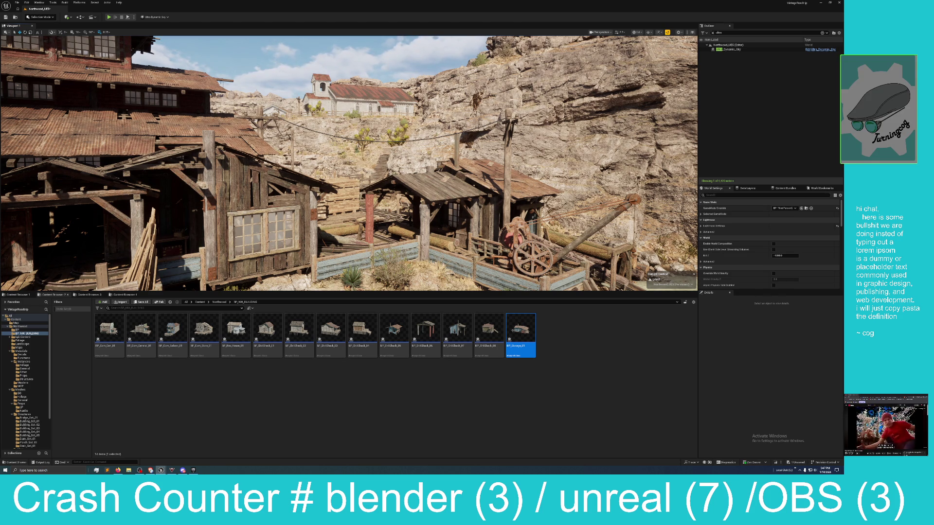
# Switch windows with Alt+Tab and skip to the next music track
pyautogui.hotkey('alt', 'Tab')
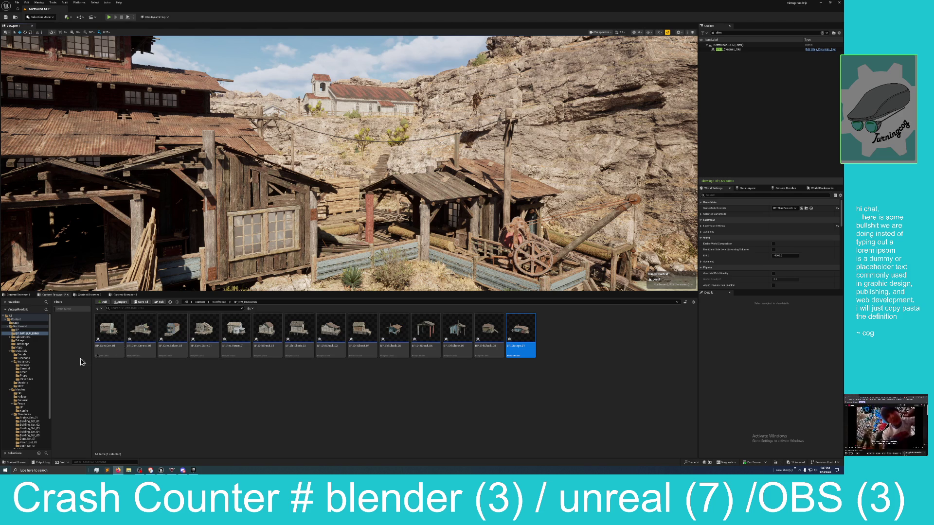
pyautogui.scroll(5, 279, 182)
pyautogui.scroll(-3, 277, 182)
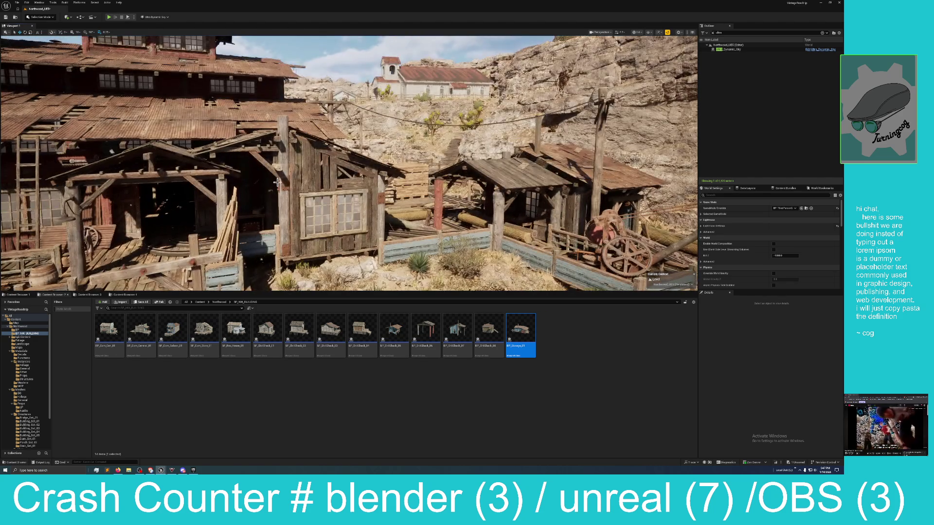
pyautogui.press('XF86AudioNext')
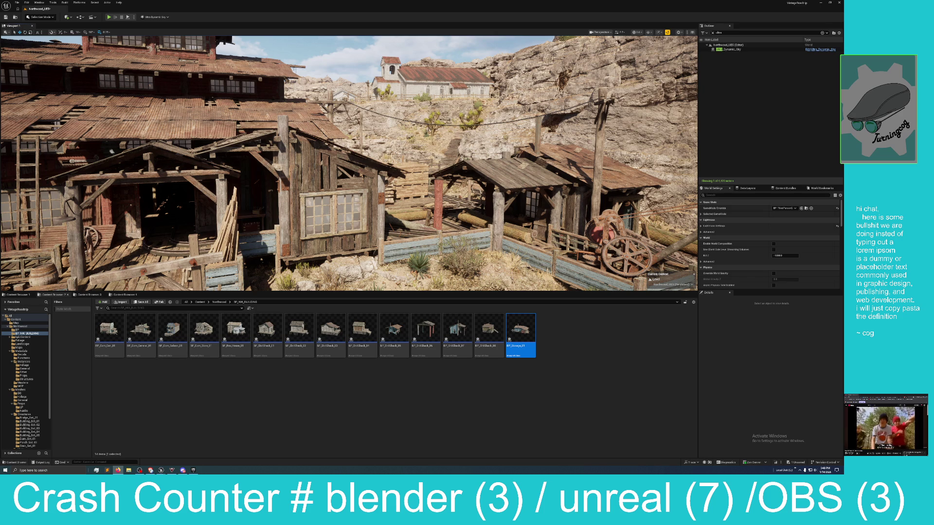
pyautogui.click(118, 470)
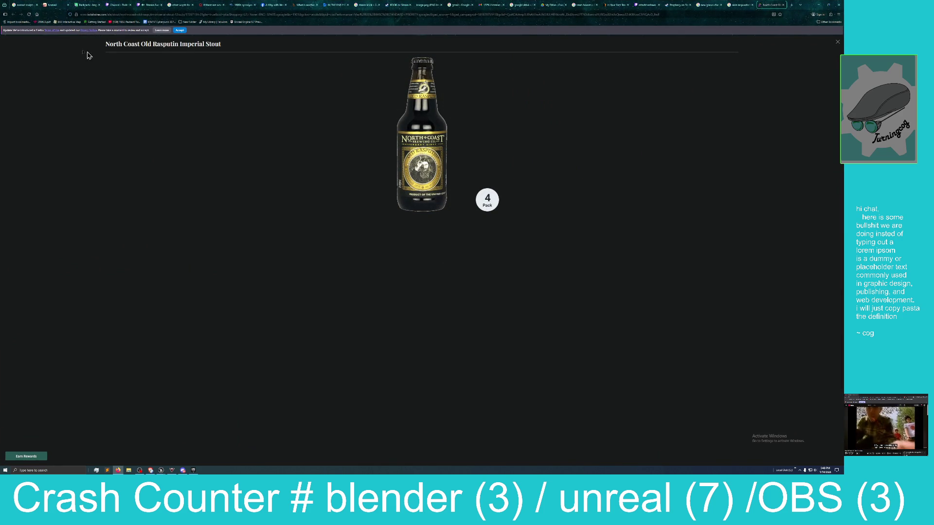
pyautogui.moveTo(403, 190)
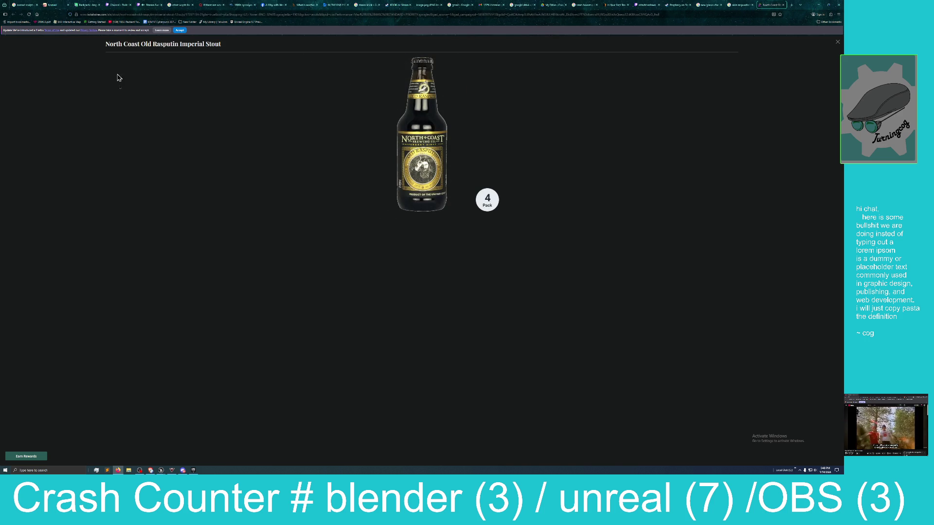
pyautogui.moveTo(807, 6)
pyautogui.mouseDown()
pyautogui.moveTo(778, 88)
pyautogui.moveTo(415, 145)
pyautogui.mouseUp()
pyautogui.click(428, 141)
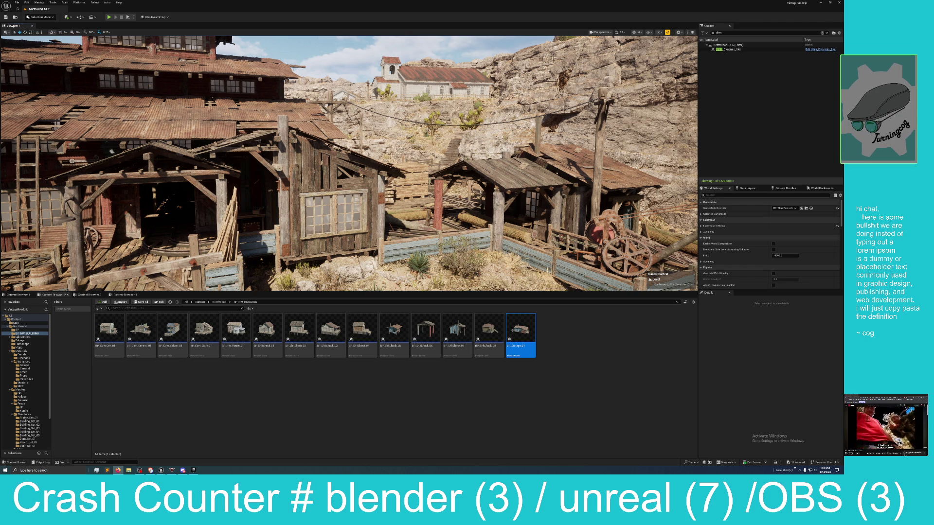
pyautogui.hotkey('alt', 'Tab')
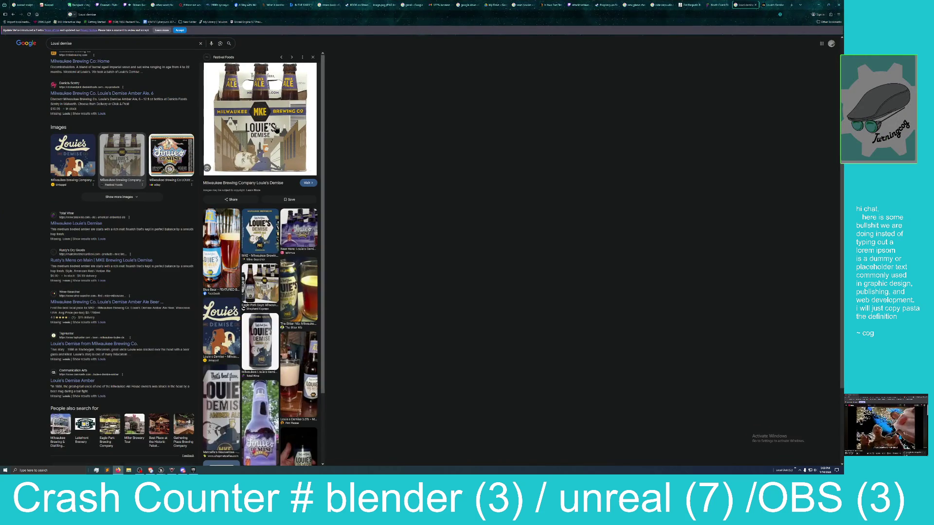
pyautogui.click(293, 146)
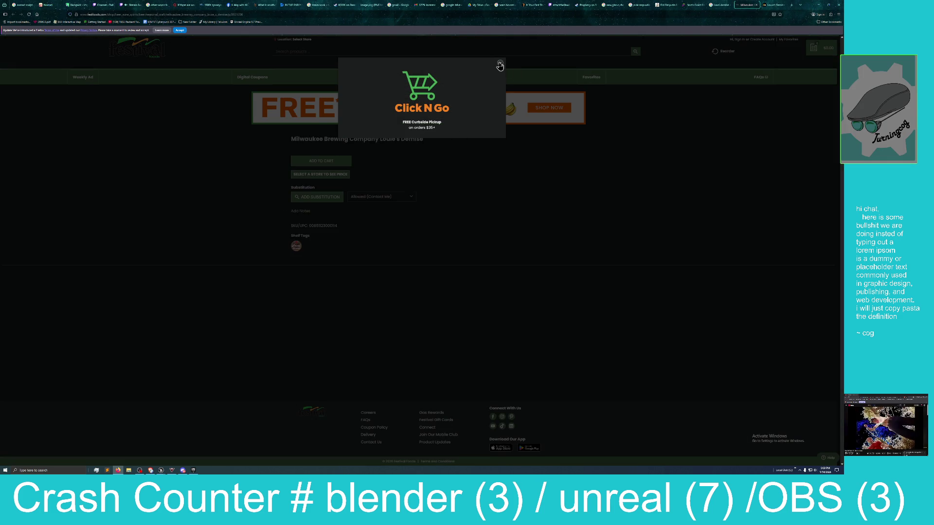
pyautogui.click(500, 64)
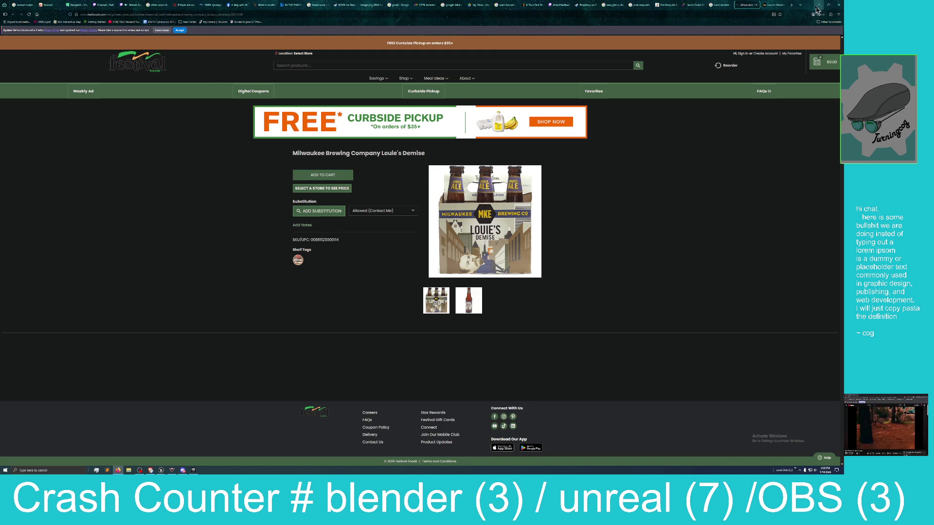
pyautogui.click(817, 9)
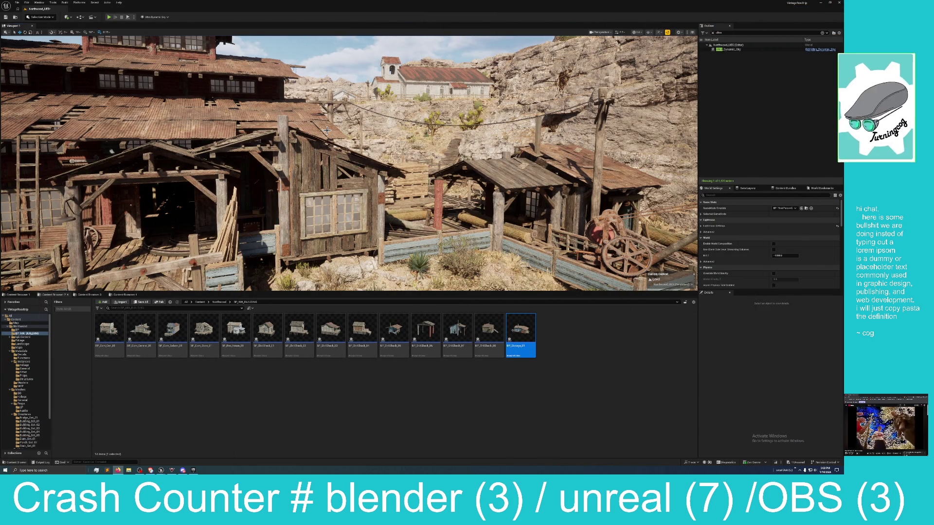
# Fly around the red barn and select its door to show it in the Details panel
pyautogui.moveTo(327, 128)
pyautogui.mouseDown()
pyautogui.moveTo(314, 47)
pyautogui.moveTo(360, 54)
pyautogui.moveTo(333, 55)
pyautogui.moveTo(332, 133)
pyautogui.mouseUp()
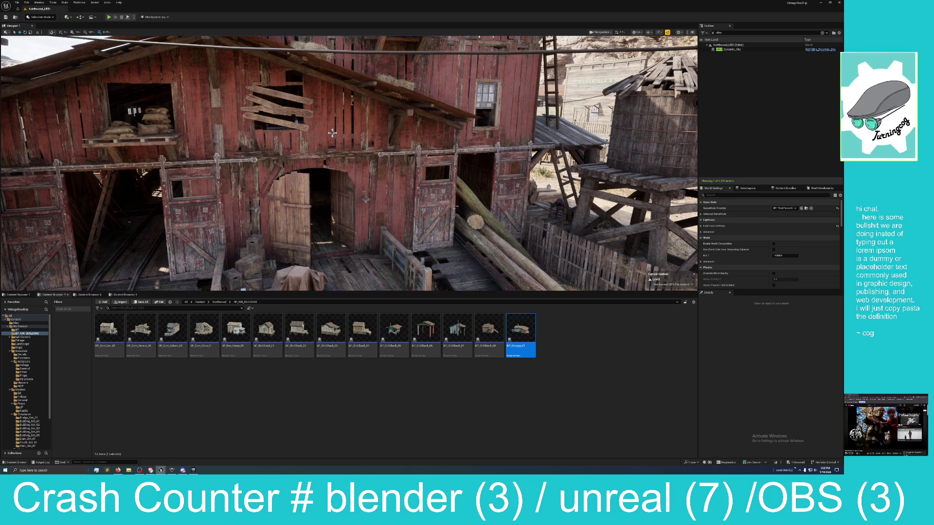
pyautogui.moveTo(332, 133)
pyautogui.mouseDown()
pyautogui.moveTo(341, 133)
pyautogui.moveTo(253, 141)
pyautogui.moveTo(298, 151)
pyautogui.mouseUp()
pyautogui.click(245, 138)
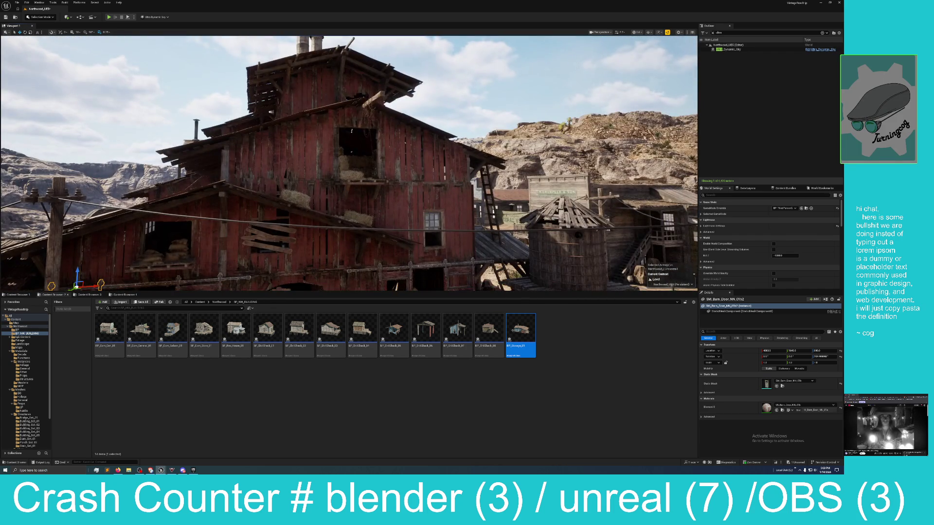
# Select and frame the storage building, orbiting to view it from below
pyautogui.moveTo(361, 170)
pyautogui.mouseDown()
pyautogui.moveTo(297, 172)
pyautogui.moveTo(316, 170)
pyautogui.mouseUp()
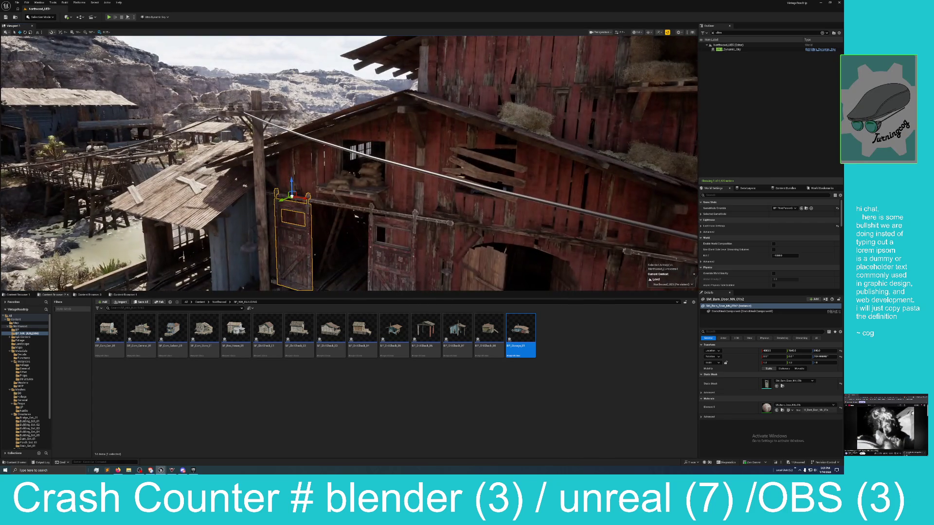
pyautogui.moveTo(341, 194)
pyautogui.mouseDown()
pyautogui.moveTo(372, 224)
pyautogui.moveTo(240, 220)
pyautogui.moveTo(273, 209)
pyautogui.mouseUp()
pyautogui.click(260, 223)
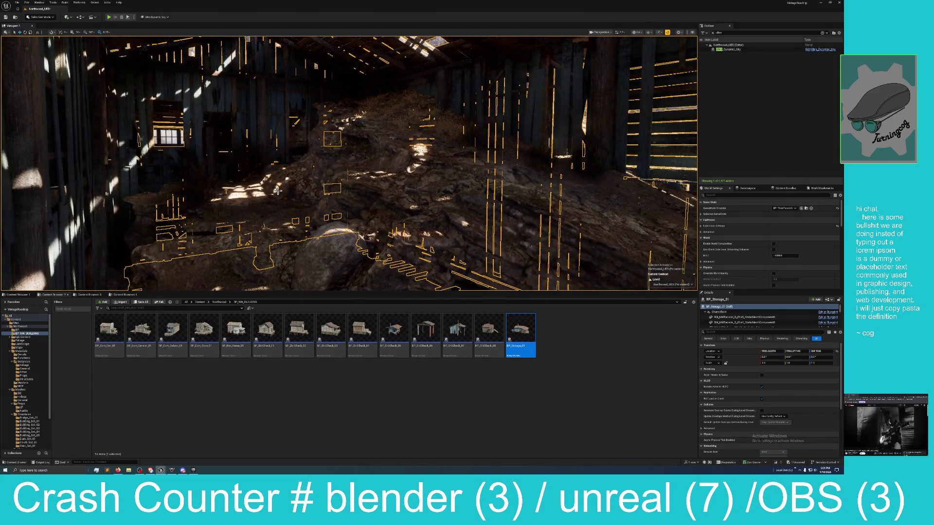
pyautogui.click(277, 190)
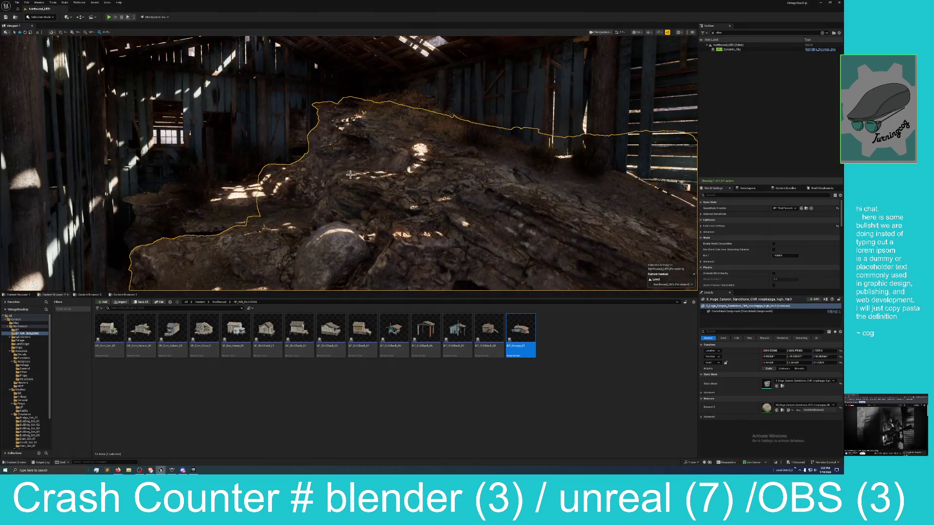
pyautogui.press('f')
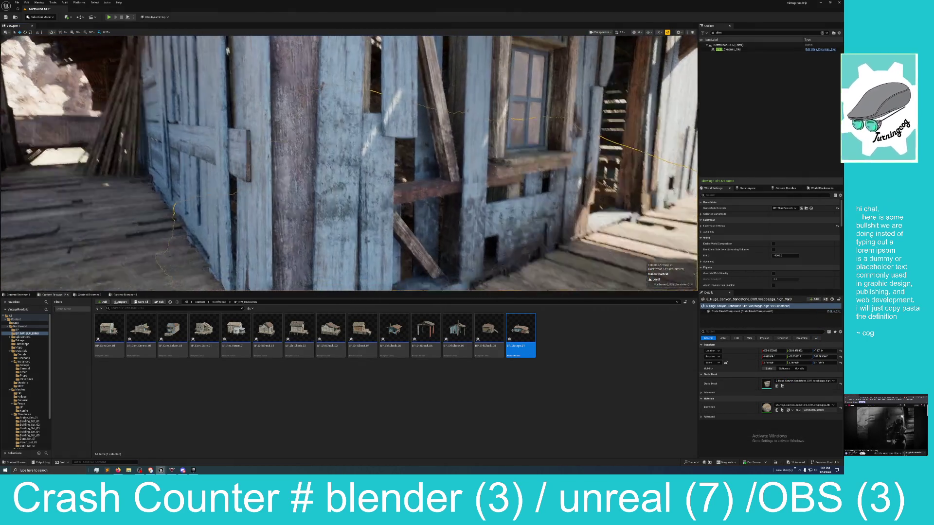
pyautogui.click(375, 142)
pyautogui.press('f')
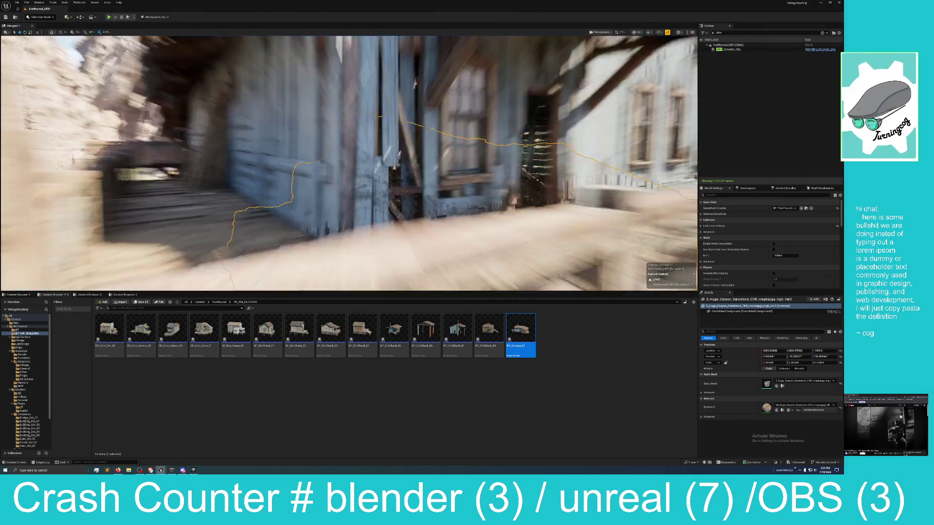
pyautogui.moveTo(374, 142)
pyautogui.mouseDown()
pyautogui.moveTo(340, 145)
pyautogui.moveTo(355, 55)
pyautogui.mouseUp()
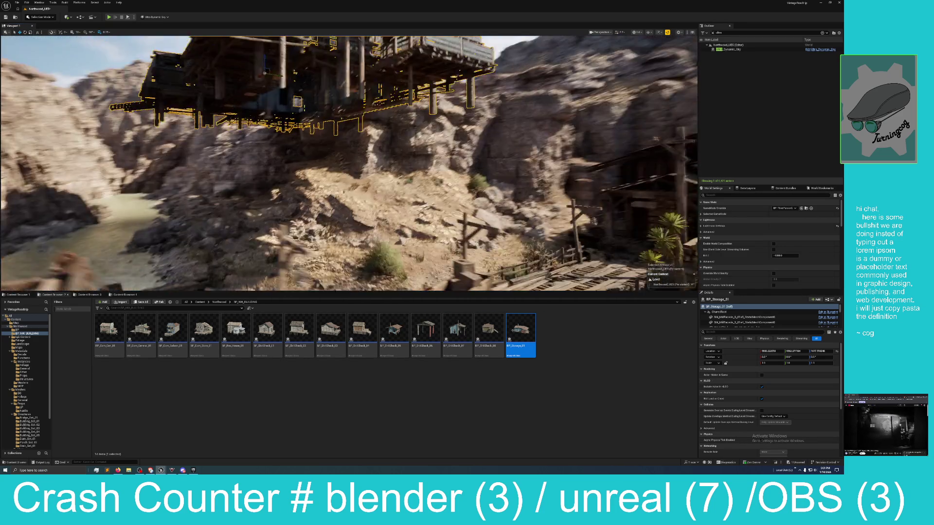
pyautogui.moveTo(340, 146); pyautogui.dragTo(311, 175)
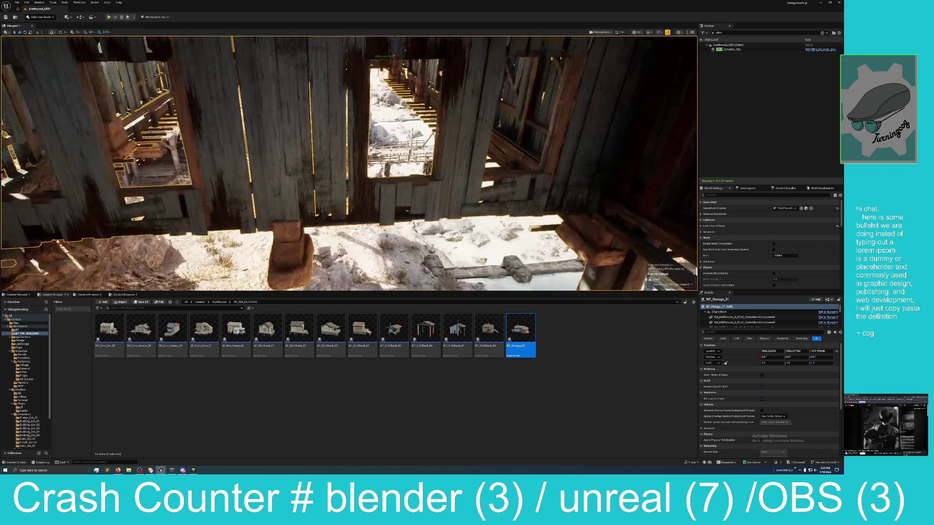
# Fly through the building's interior, then frame BP_Storage and delete it from the level
pyautogui.press('w')
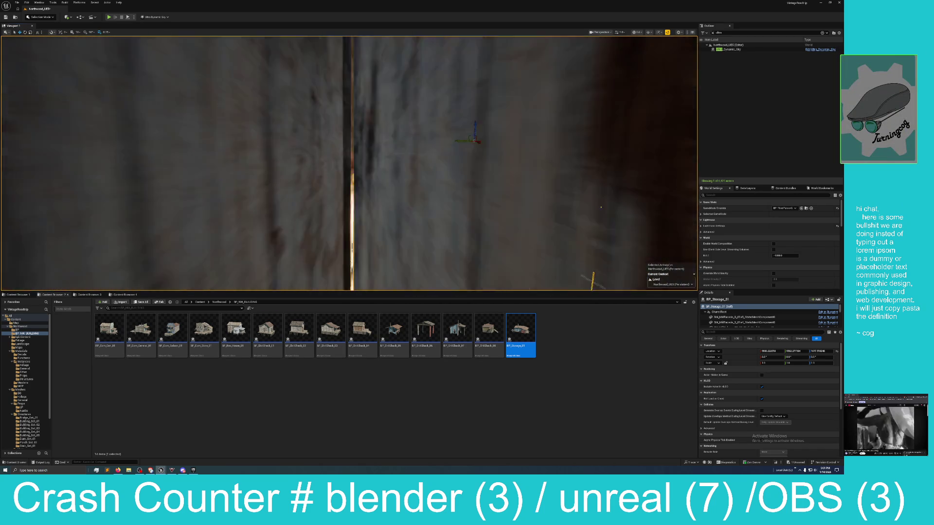
pyautogui.press('s')
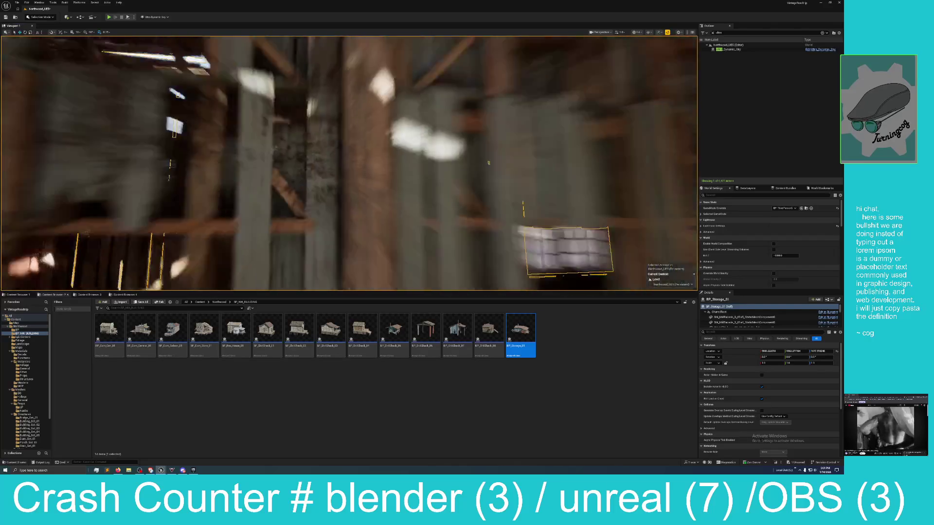
pyautogui.press('w')
pyautogui.press('s')
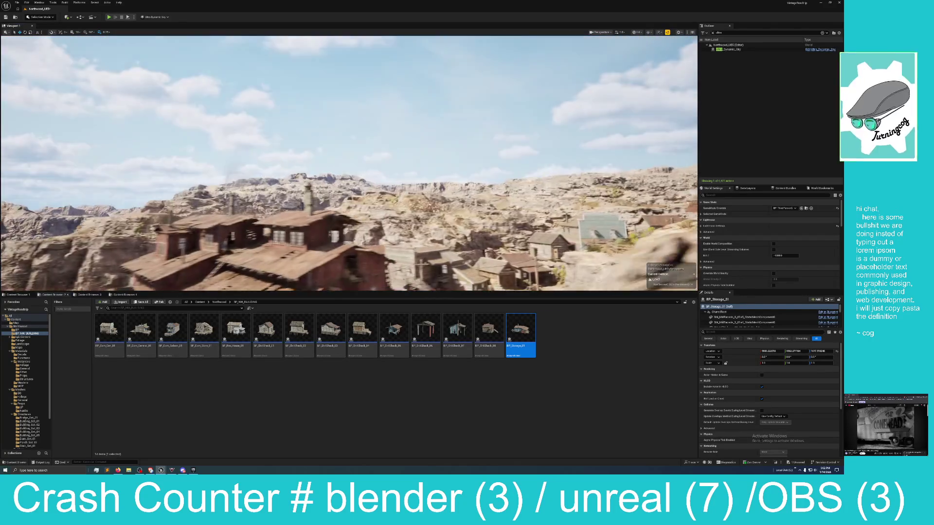
pyautogui.press('f')
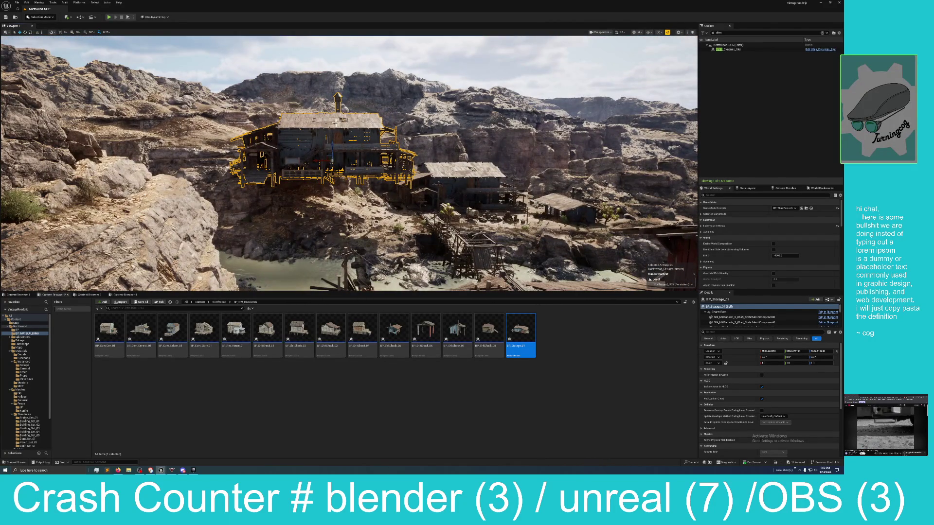
pyautogui.press('Delete')
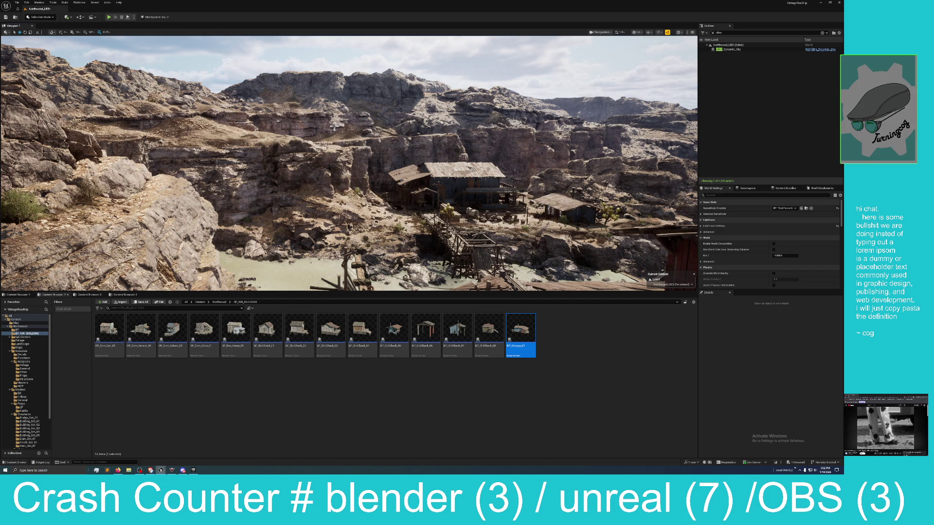
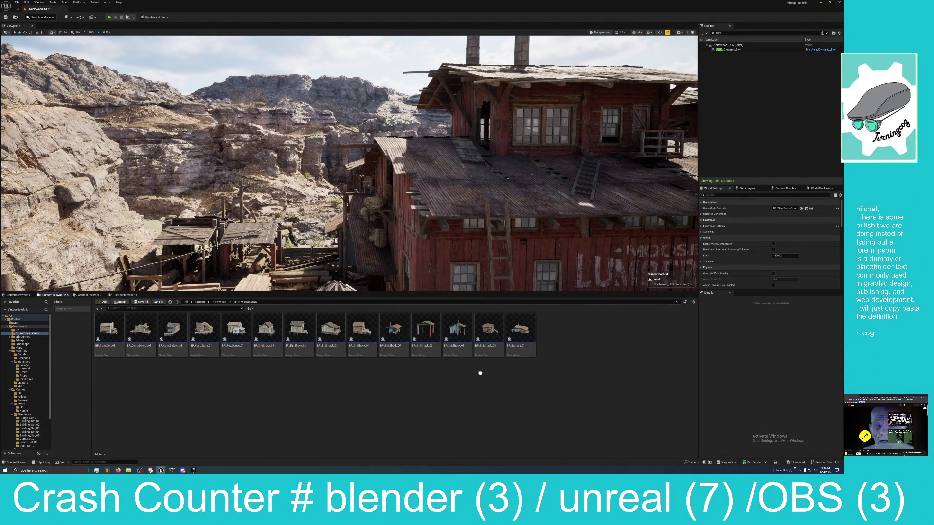
# Fly the camera from the water tower past the lumber building to the canyon, then enlarge the viewport
pyautogui.moveTo(422, 240)
pyautogui.mouseDown()
pyautogui.moveTo(422, 267)
pyautogui.moveTo(438, 269)
pyautogui.moveTo(389, 265)
pyautogui.moveTo(422, 238)
pyautogui.mouseUp()
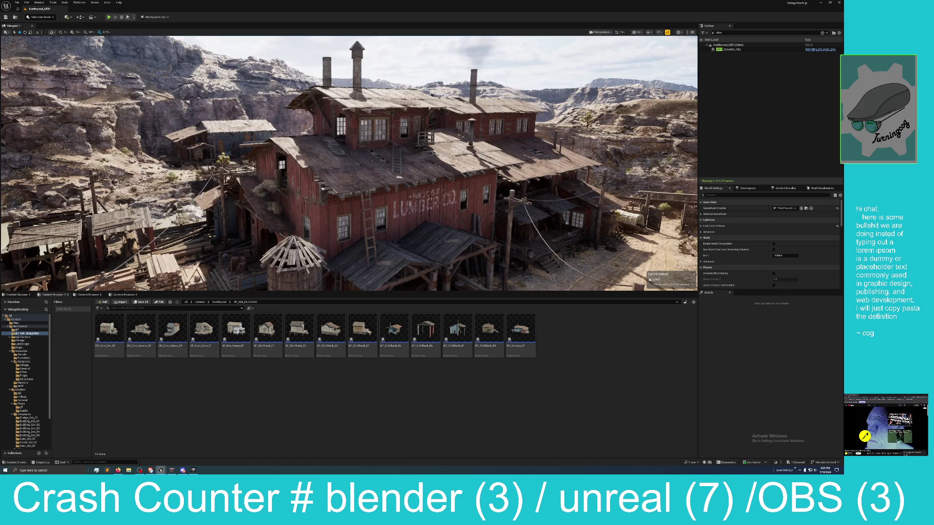
pyautogui.moveTo(504, 235); pyautogui.dragTo(519, 258)
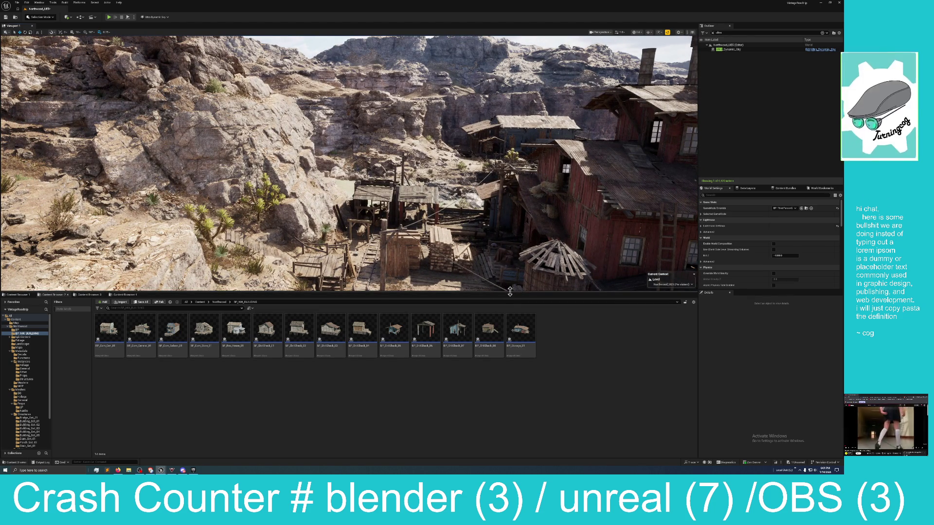
pyautogui.moveTo(510, 292); pyautogui.dragTo(496, 374)
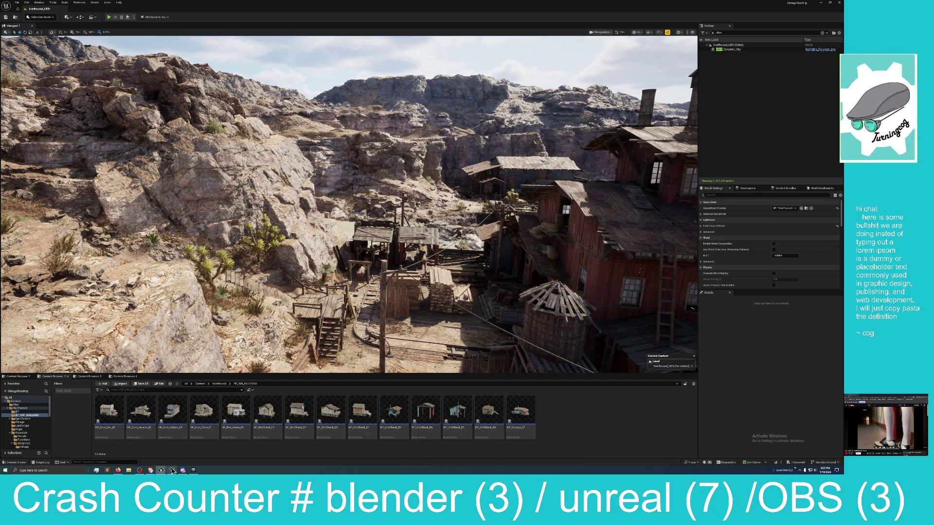
pyautogui.moveTo(161, 471)
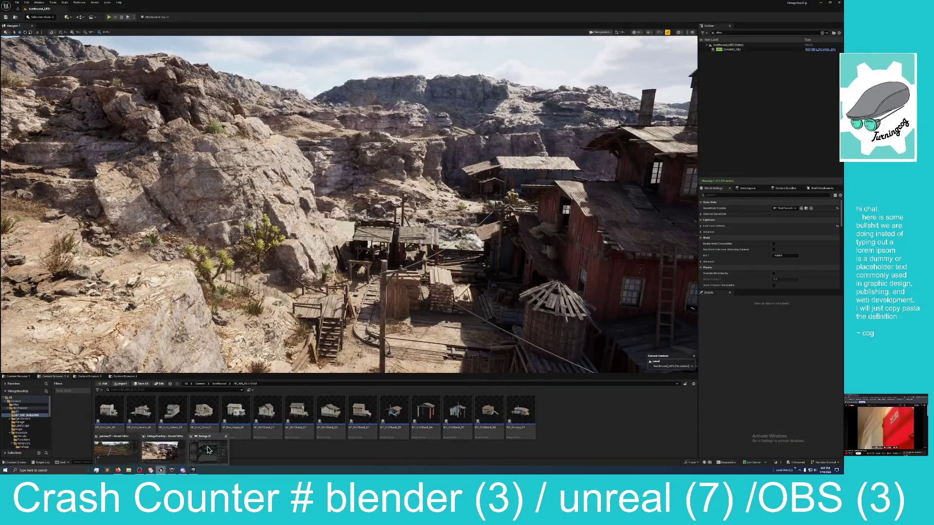
# Switch to the rural road project and select the Landscape in its level
pyautogui.click(116, 448)
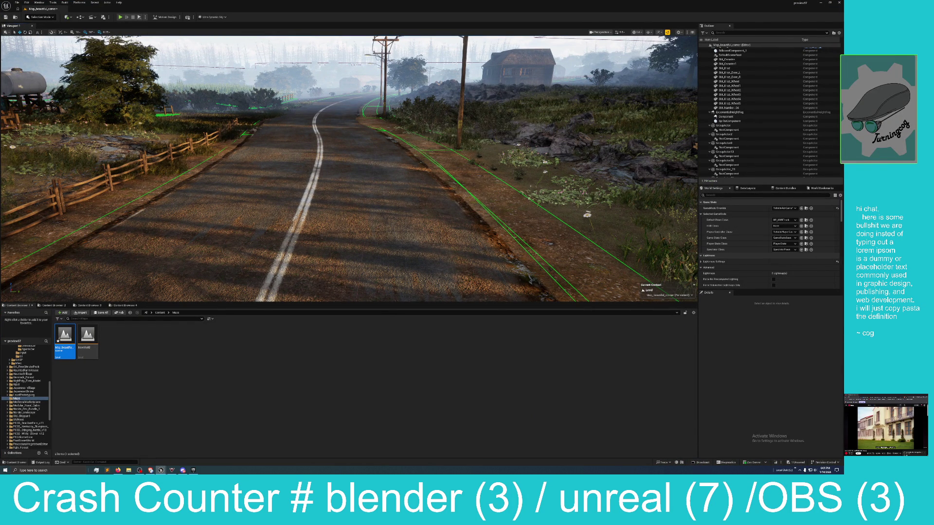
pyautogui.rightClick(141, 276)
pyautogui.click(427, 375)
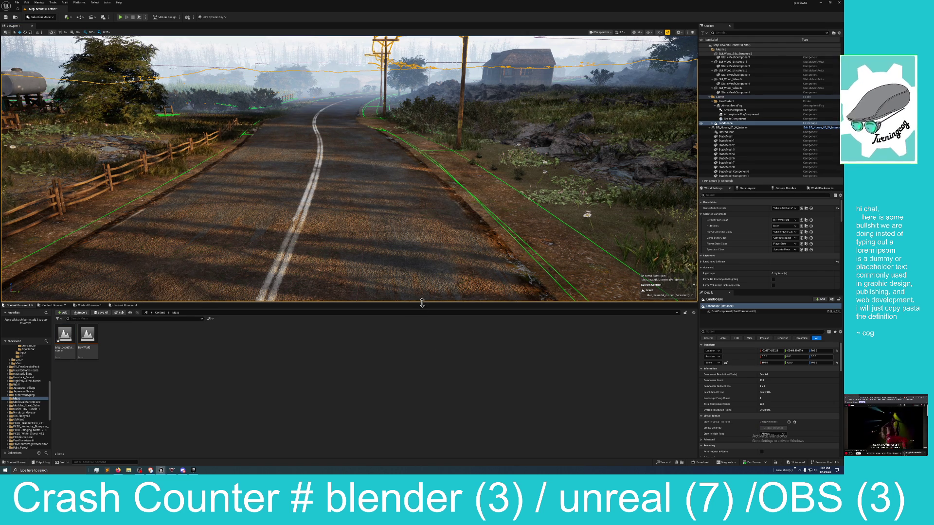
# Enlarge the viewport, turn toward the power lines, and start Play In Editor with Alt+P
pyautogui.moveTo(421, 302)
pyautogui.mouseDown()
pyautogui.moveTo(433, 413)
pyautogui.moveTo(444, 375)
pyautogui.mouseUp()
pyautogui.moveTo(206, 182)
pyautogui.mouseDown()
pyautogui.moveTo(199, 189)
pyautogui.moveTo(206, 181)
pyautogui.mouseUp()
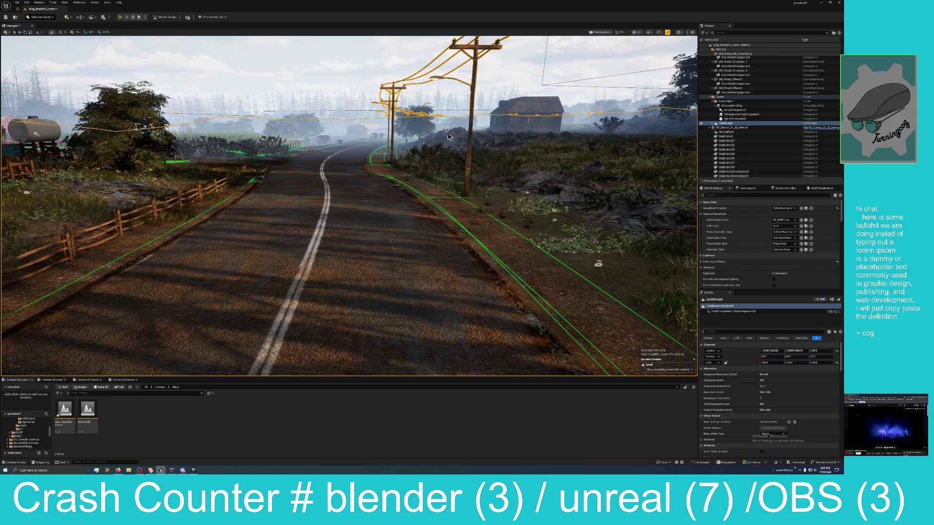
pyautogui.hotkey('alt', 'p')
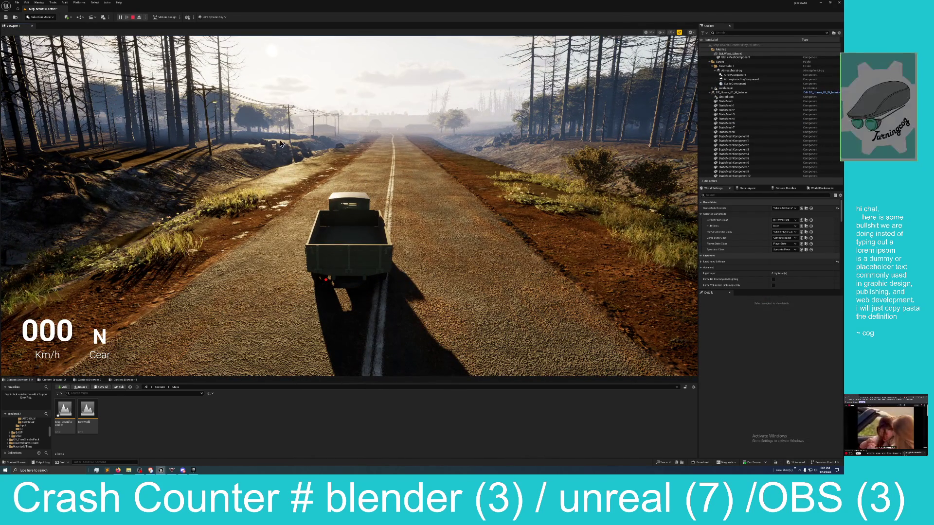
# Drive the truck down the road past the signpost to the farmyard, toggling gear 1 and reverse
pyautogui.click(333, 228)
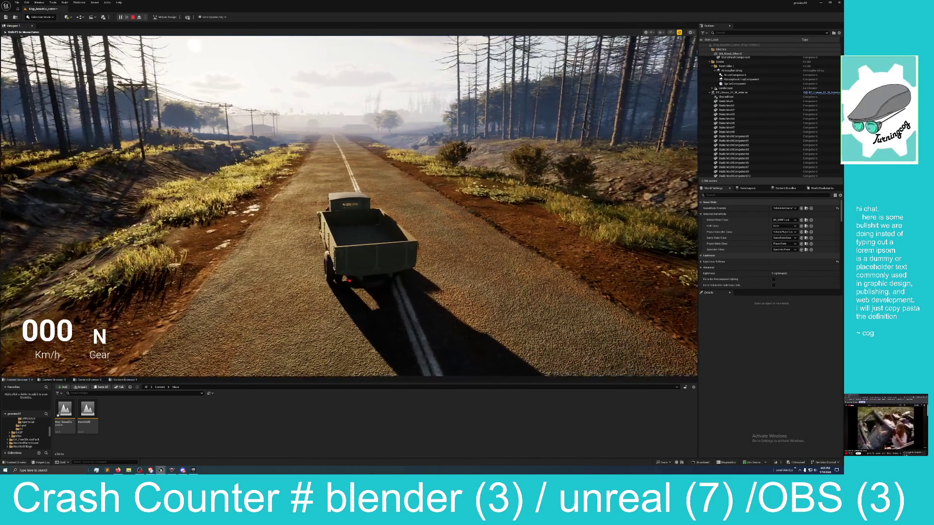
pyautogui.press('w')
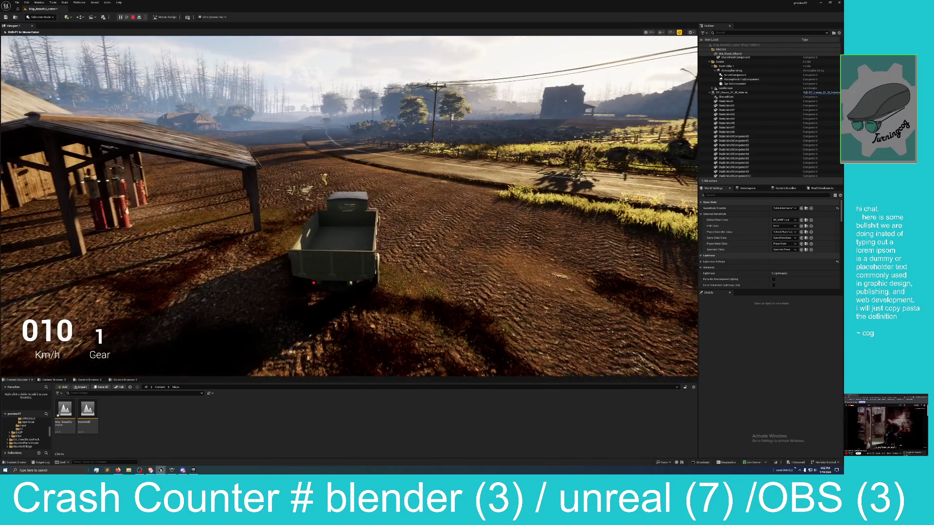
pyautogui.press('s')
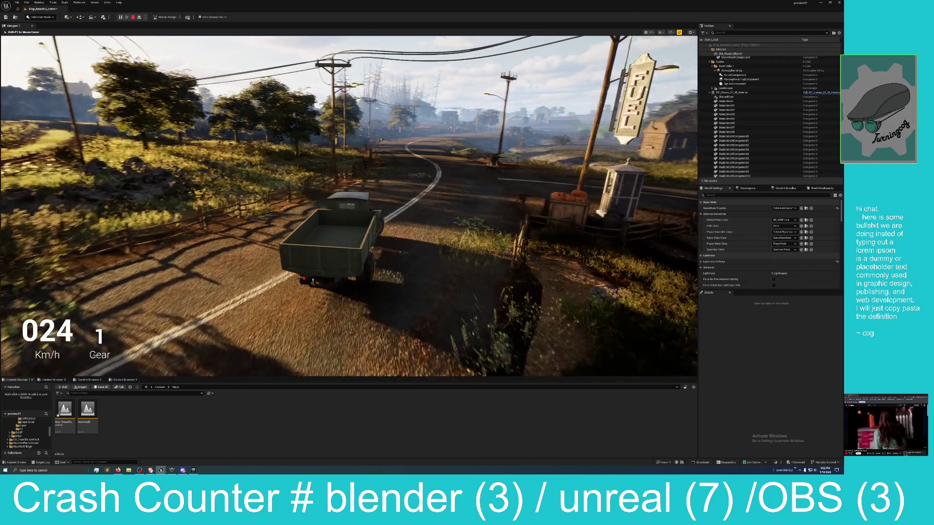
pyautogui.press('s')
pyautogui.press('w')
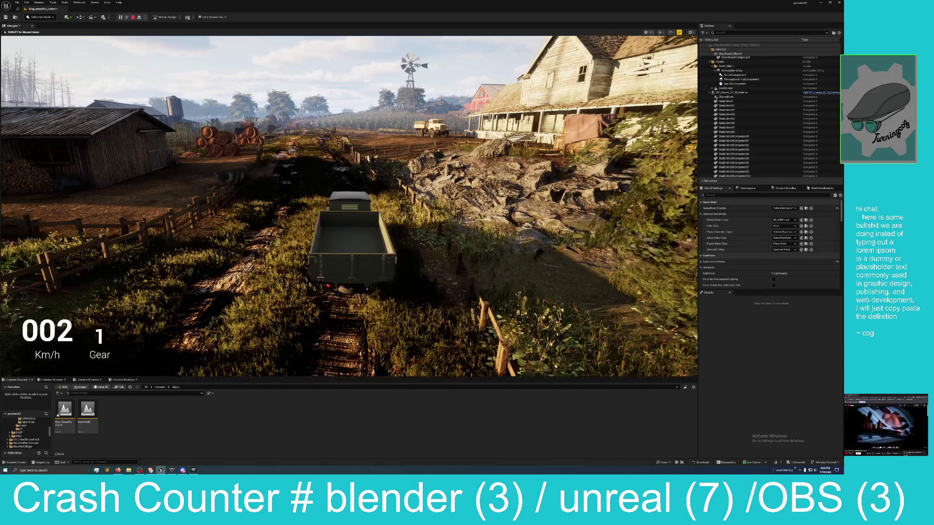
# Drive the truck further along the dirt road, end play, and un-maximize the Map_beautiful_corner editor
pyautogui.press('w')
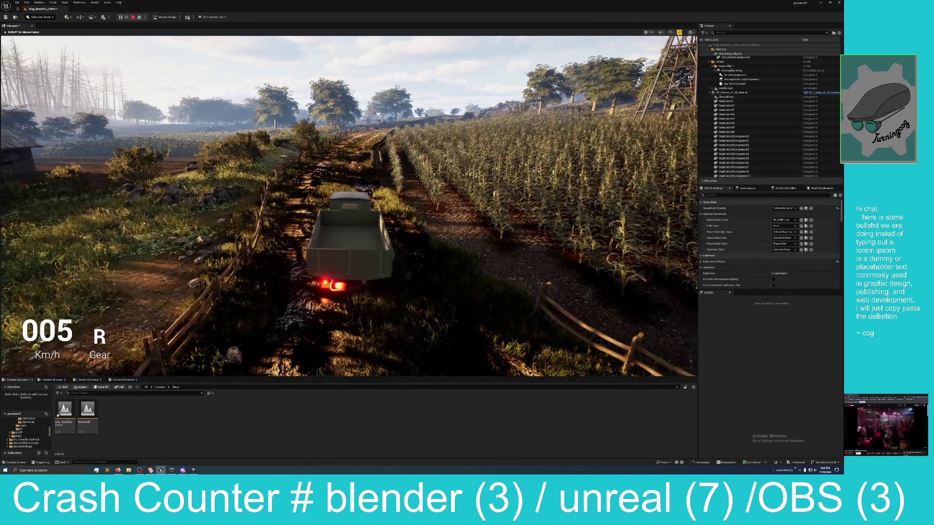
pyautogui.press('s')
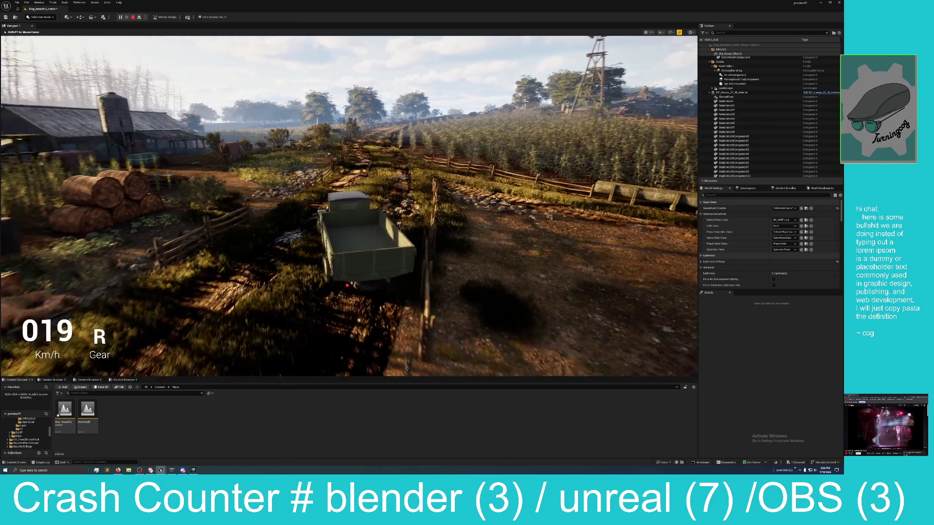
pyautogui.press('w')
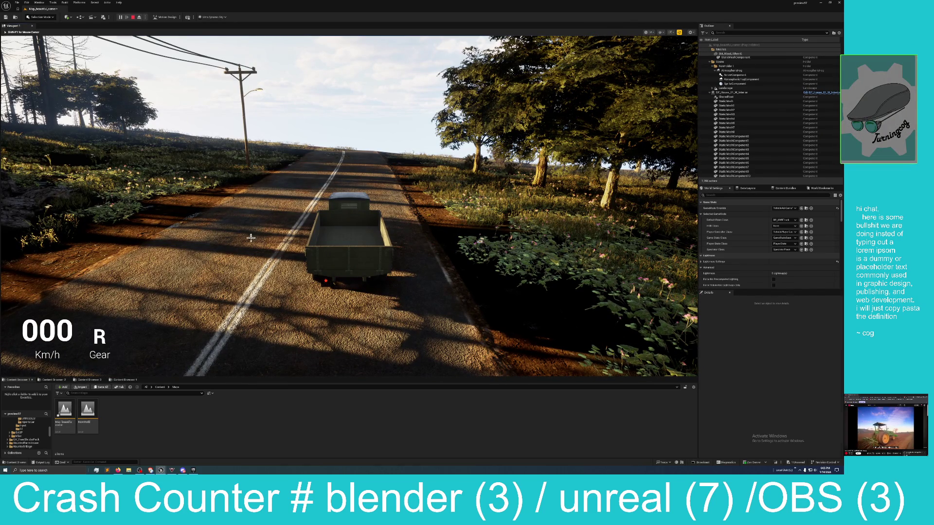
pyautogui.press('Escape')
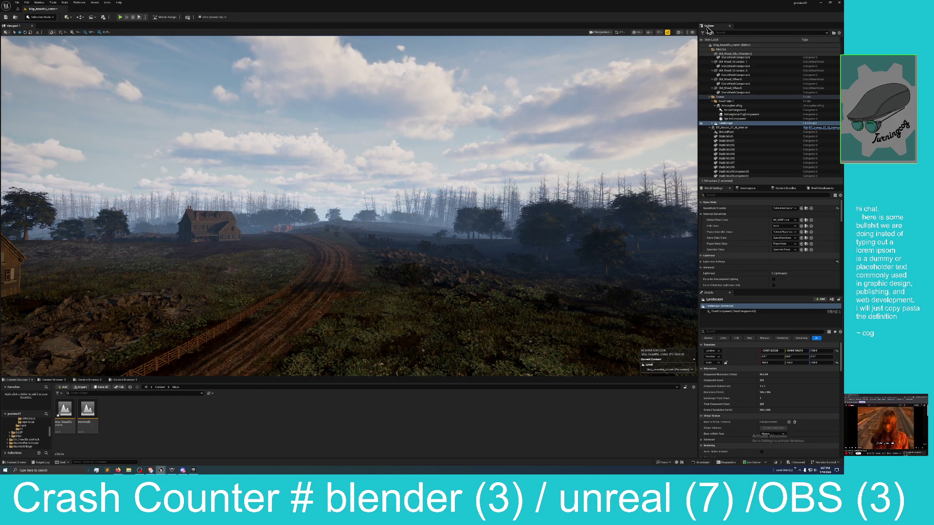
pyautogui.moveTo(671, 6)
pyautogui.mouseDown()
pyautogui.moveTo(495, 199)
pyautogui.moveTo(429, 208)
pyautogui.moveTo(426, 190)
pyautogui.moveTo(418, 218)
pyautogui.moveTo(482, 265)
pyautogui.moveTo(465, 272)
pyautogui.mouseUp()
# Save the Northwood_UE5 level, then pull the camera back for a wide view of the red mill
pyautogui.click(468, 199)
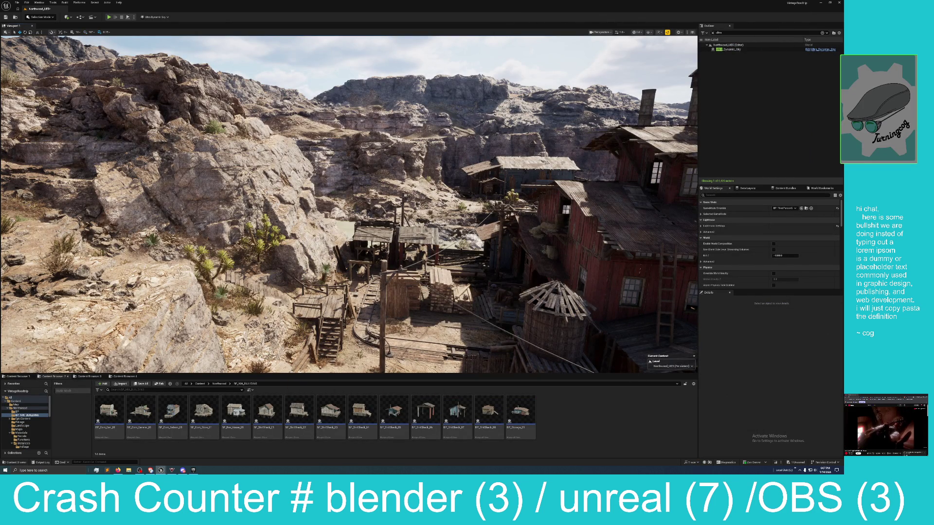
pyautogui.moveTo(408, 290)
pyautogui.mouseDown()
pyautogui.moveTo(370, 296)
pyautogui.moveTo(408, 291)
pyautogui.moveTo(396, 260)
pyautogui.moveTo(411, 243)
pyautogui.moveTo(459, 291)
pyautogui.mouseUp()
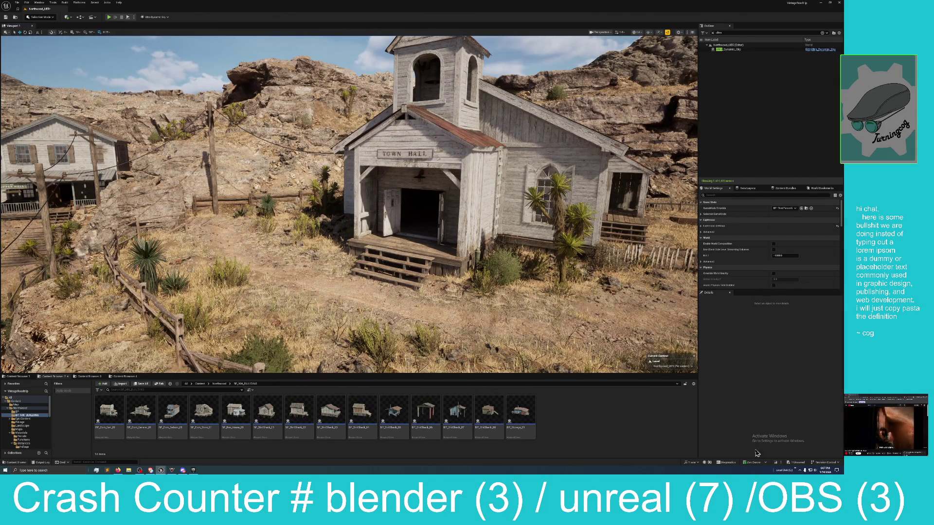
pyautogui.click(799, 464)
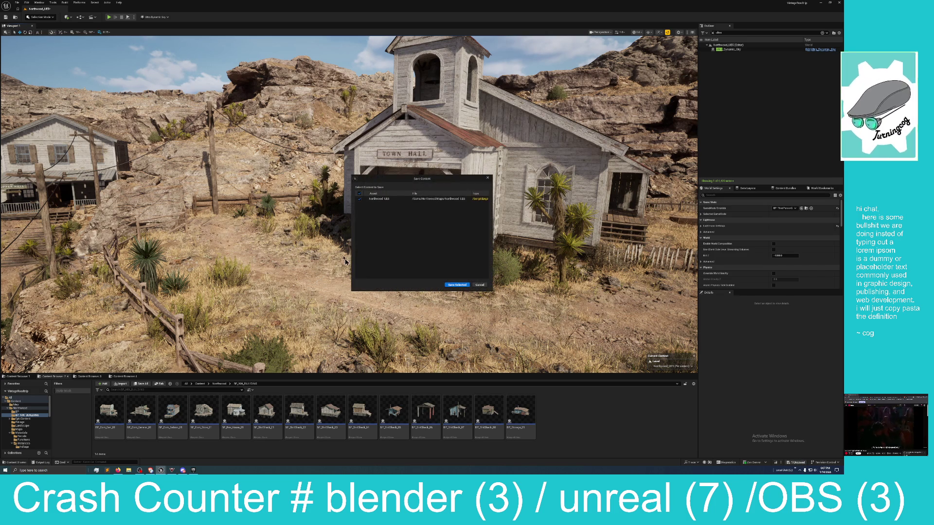
pyautogui.click(465, 286)
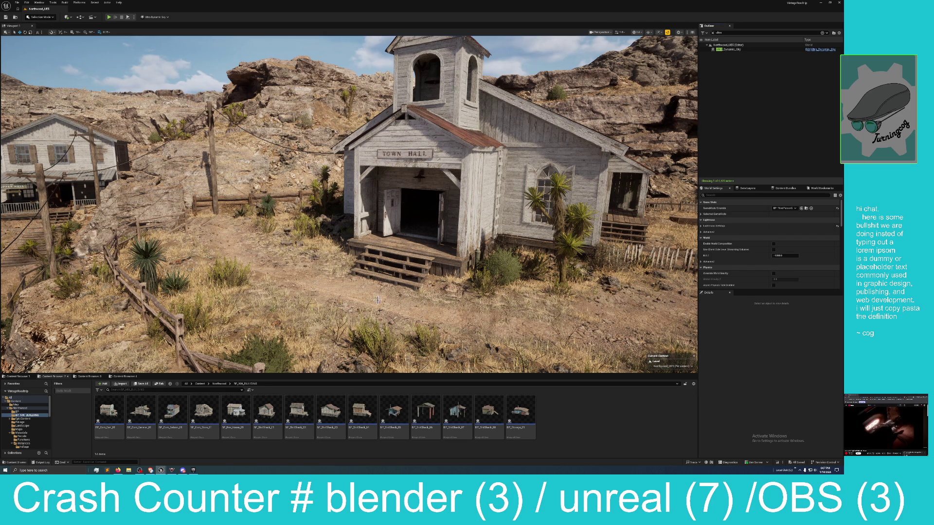
pyautogui.moveTo(340, 218); pyautogui.dragTo(297, 207)
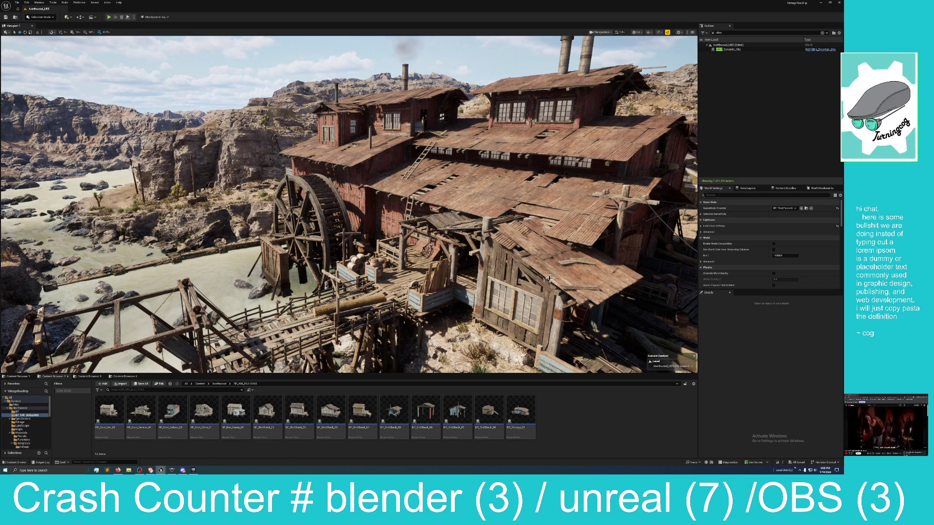
pyautogui.moveTo(544, 274)
pyautogui.mouseDown()
pyautogui.moveTo(544, 346)
pyautogui.moveTo(544, 306)
pyautogui.mouseUp()
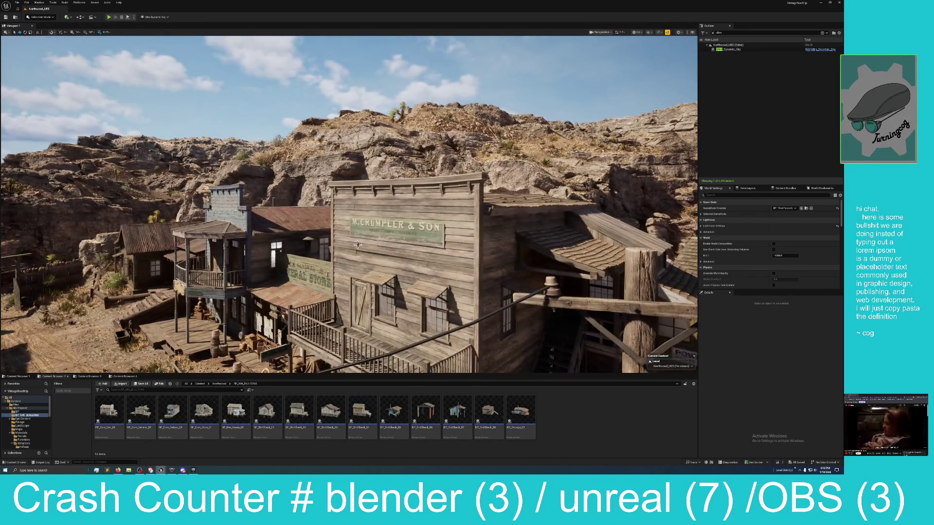
# Frame BP_Com_Store_01, jump through camera bookmarks 1 and 2, then fly toward the water tower
pyautogui.click(393, 225)
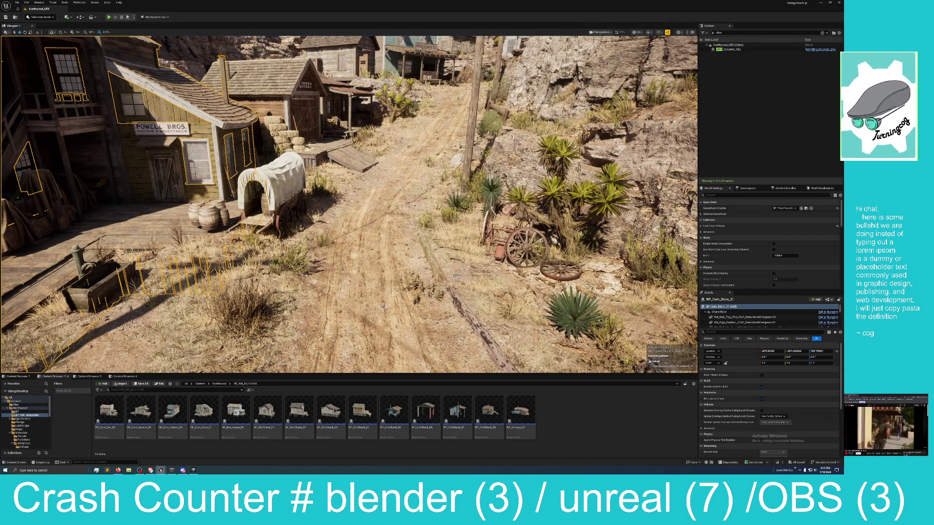
pyautogui.press('f')
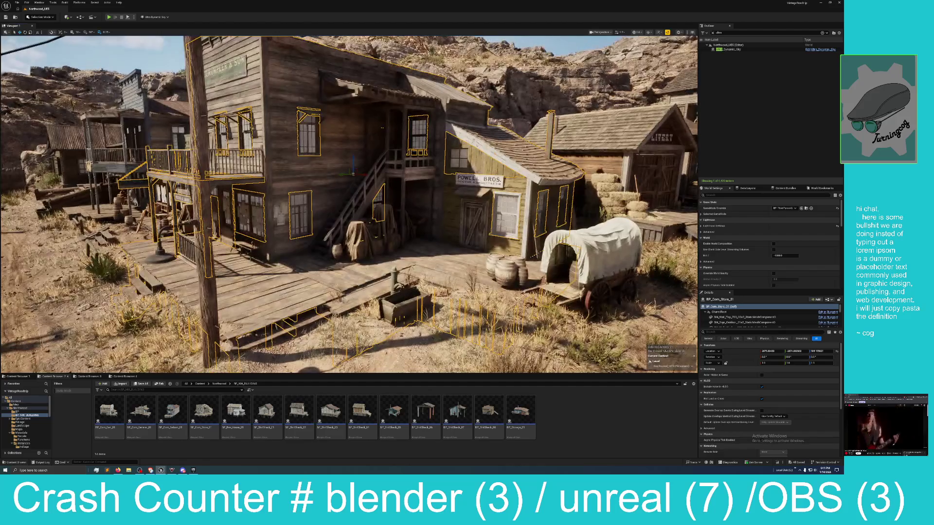
pyautogui.press('1')
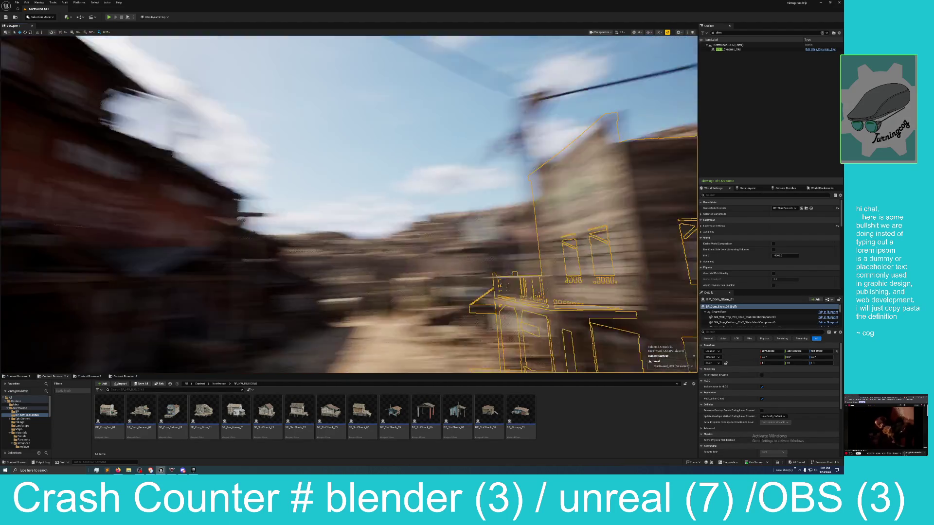
pyautogui.press('2')
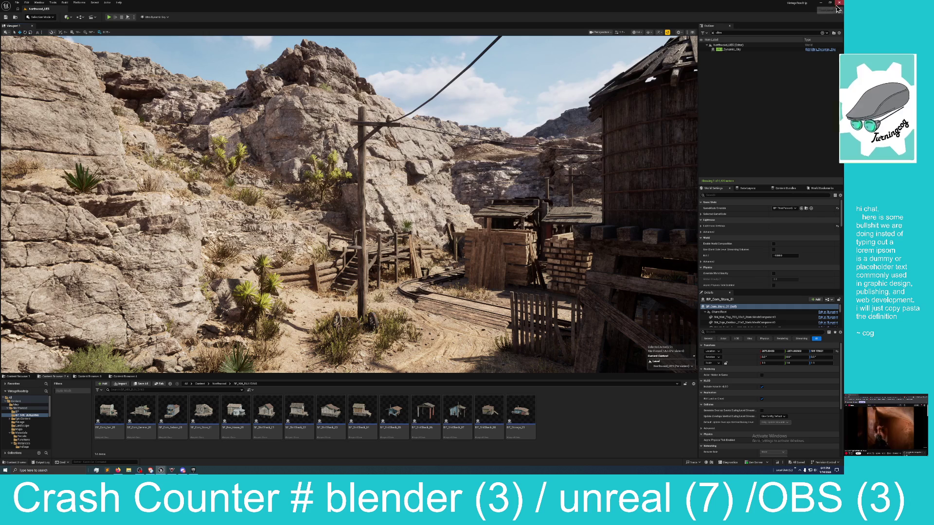
pyautogui.moveTo(520, 180); pyautogui.dragTo(520, 180)
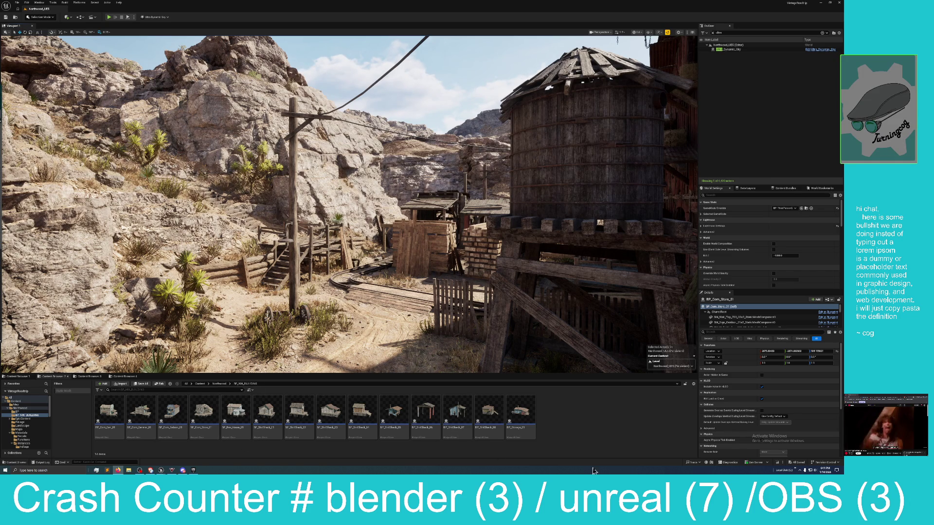
# Check the Epic Games Launcher tray menu, then restore and shrink the Northwood editor window
pyautogui.click(800, 471)
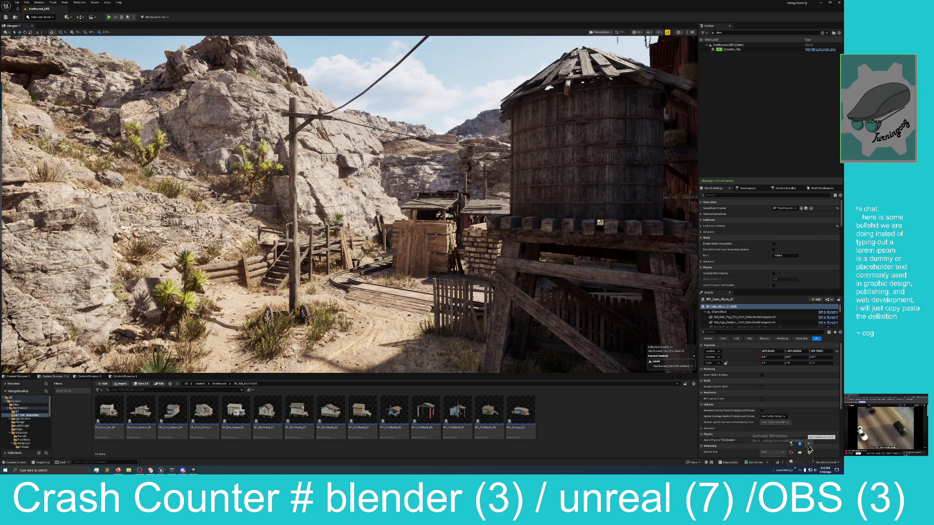
pyautogui.rightClick(810, 449)
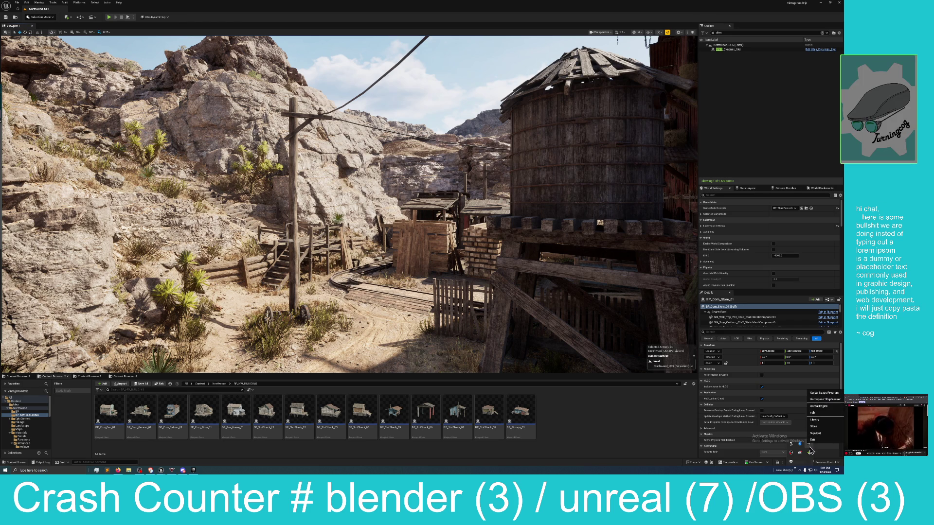
pyautogui.click(644, 452)
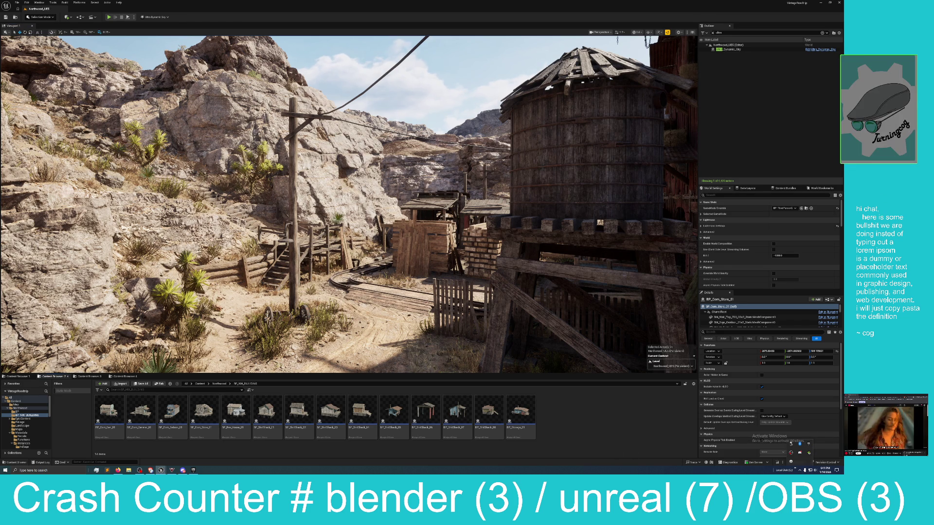
pyautogui.moveTo(658, 13)
pyautogui.mouseDown()
pyautogui.moveTo(702, 61)
pyautogui.moveTo(702, 153)
pyautogui.moveTo(623, 286)
pyautogui.mouseUp()
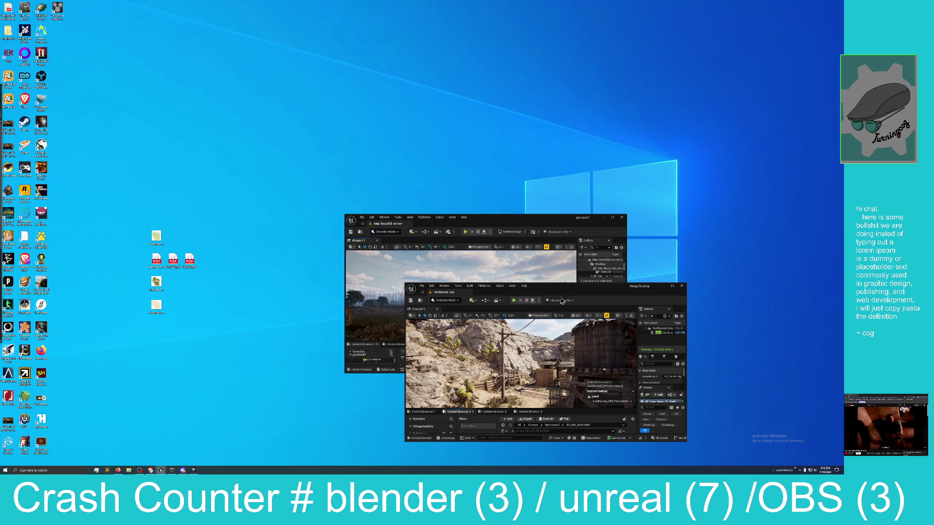
# Maximize the rural road editor, load the NewWorld map past the save prompt, then minimize it
pyautogui.moveTo(557, 218)
pyautogui.mouseDown()
pyautogui.moveTo(516, 205)
pyautogui.moveTo(486, 1)
pyautogui.mouseUp()
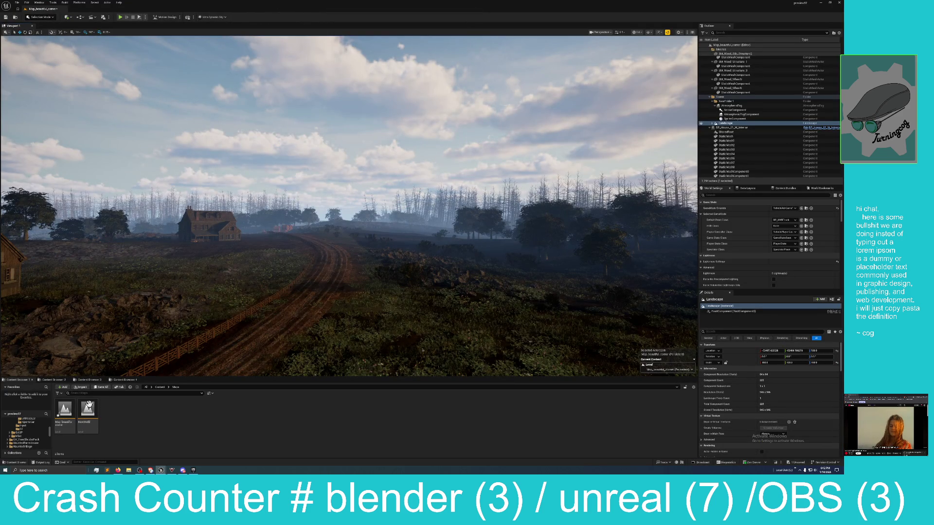
pyautogui.doubleClick(89, 405)
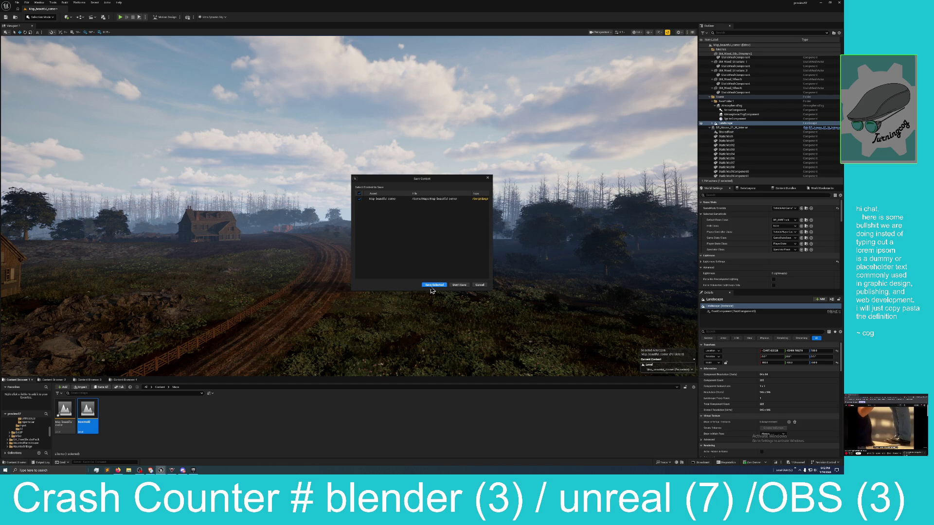
pyautogui.click(440, 286)
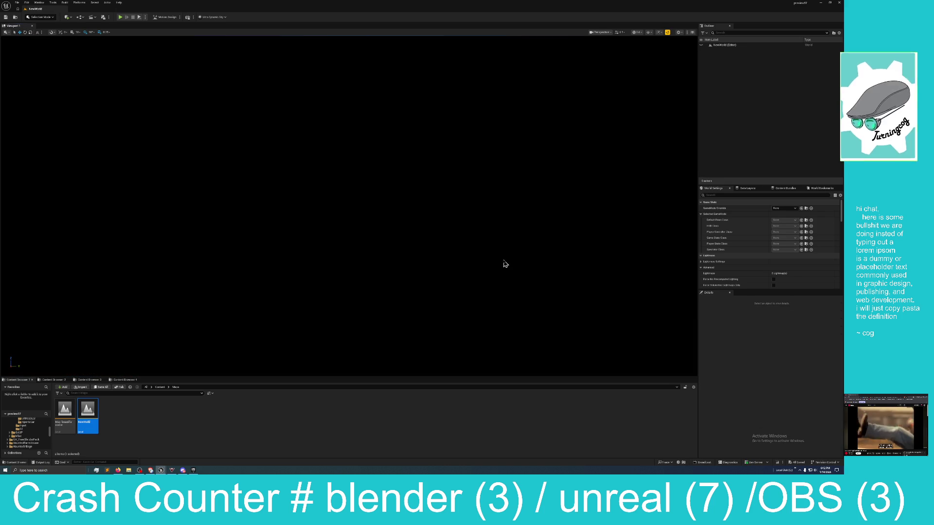
pyautogui.click(820, 4)
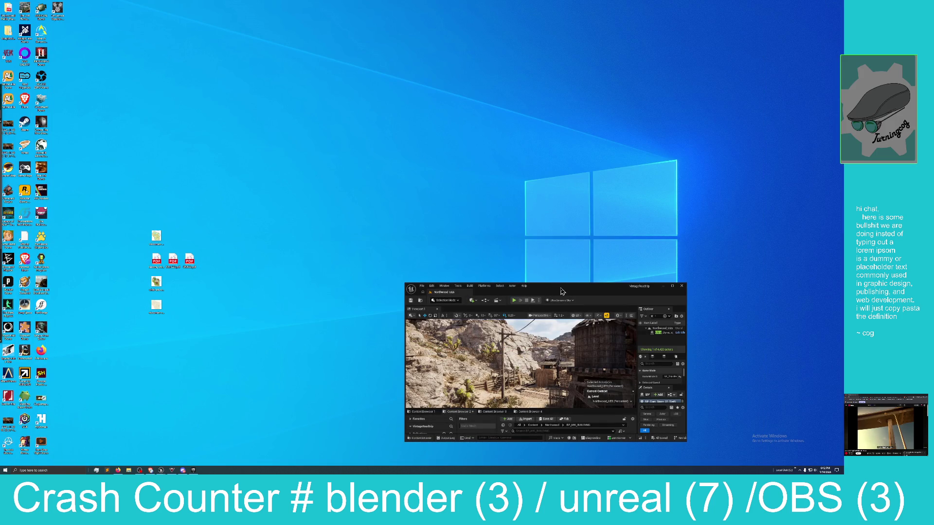
# Open the LV_OW_Template level from the Maps folder in Content Browser 1
pyautogui.moveTo(562, 291)
pyautogui.mouseDown()
pyautogui.moveTo(378, 22)
pyautogui.moveTo(416, 1)
pyautogui.mouseUp()
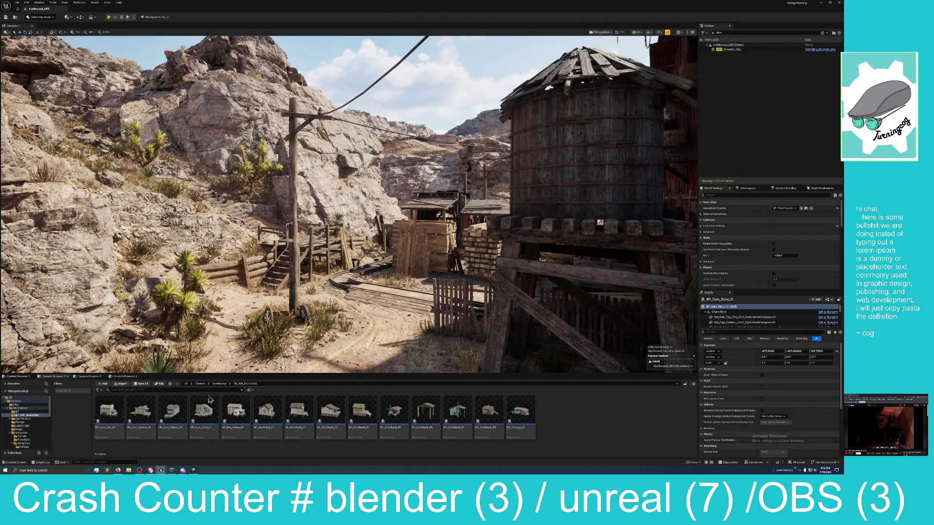
pyautogui.click(18, 377)
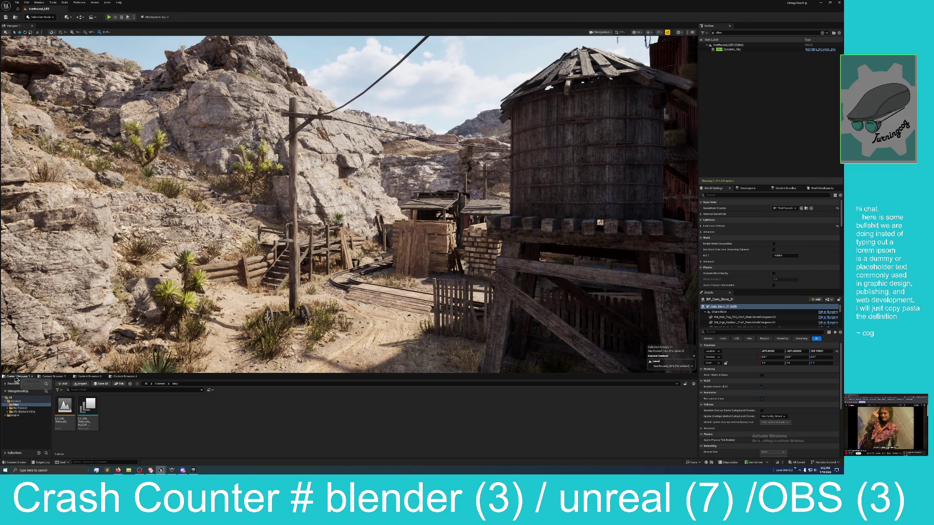
pyautogui.doubleClick(69, 409)
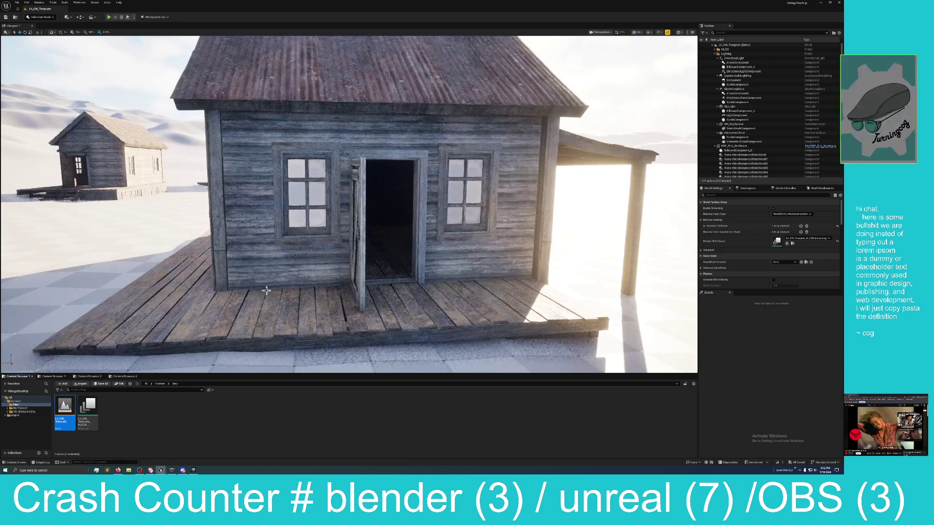
# Pull the camera back and swing it across the desert cabins
pyautogui.moveTo(277, 277)
pyautogui.mouseDown()
pyautogui.moveTo(282, 311)
pyautogui.moveTo(233, 316)
pyautogui.moveTo(307, 282)
pyautogui.mouseUp()
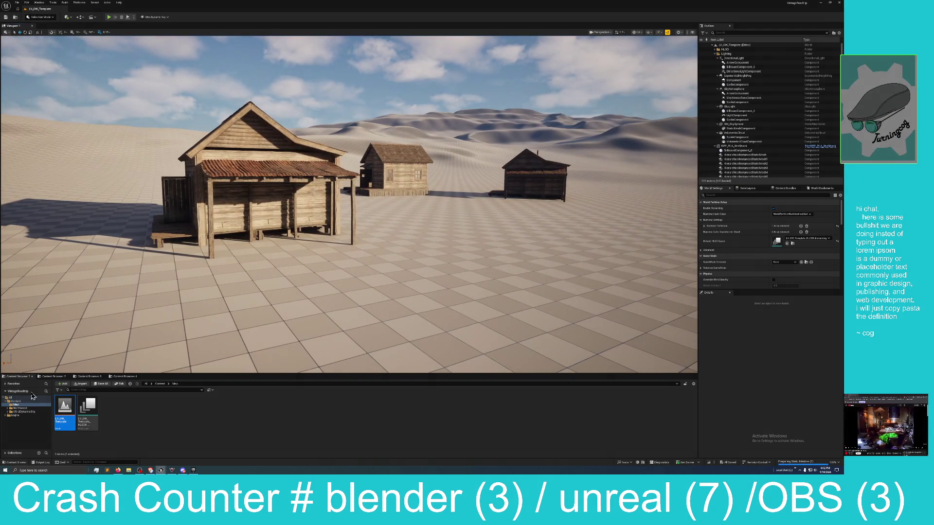
pyautogui.click(60, 377)
pyautogui.moveTo(225, 342); pyautogui.dragTo(292, 340)
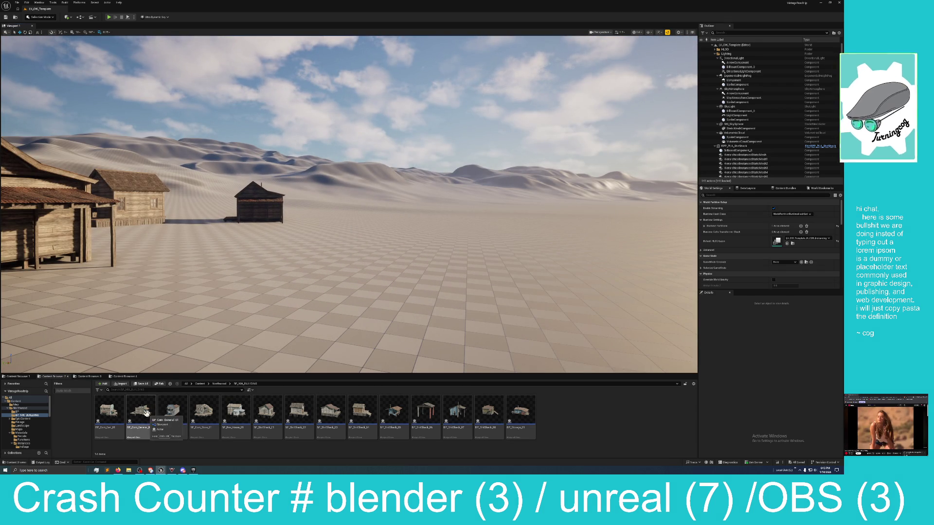